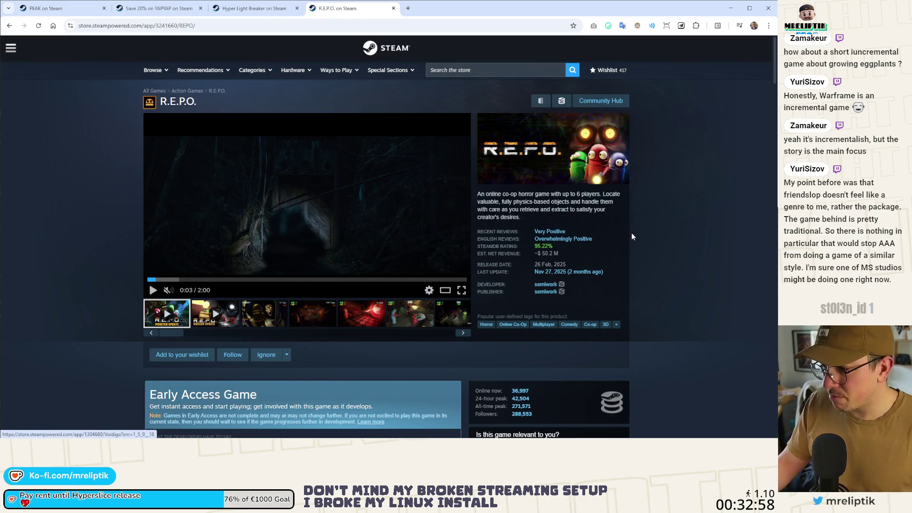
Scroll the current Steam page, then browse the YAPYAP store page
{"action": "scroll", "coordinate": [575, 274], "scroll_direction": "down", "scroll_amount": 3}
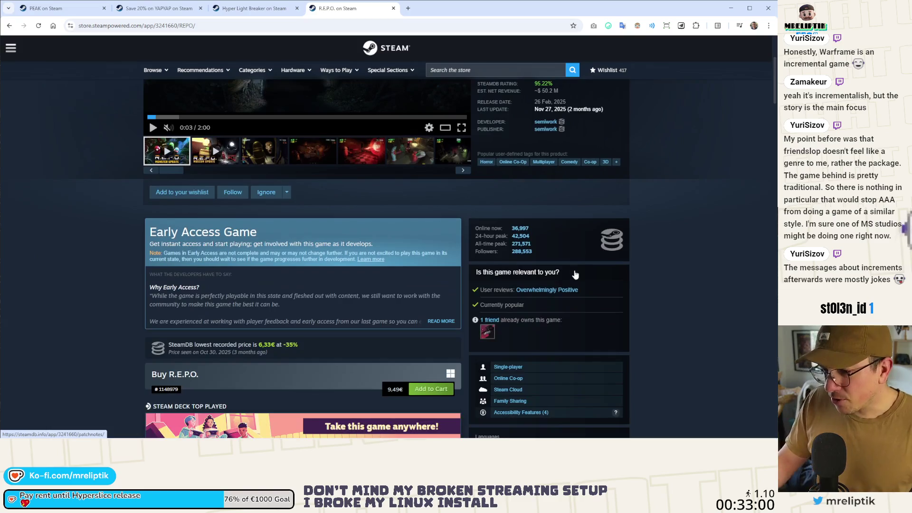
{"action": "scroll", "coordinate": [572, 256], "scroll_direction": "up", "scroll_amount": 2}
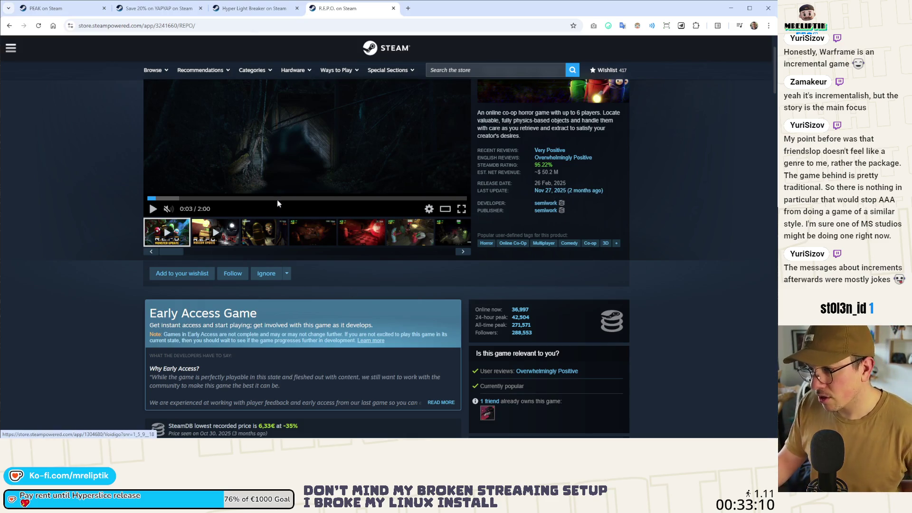
{"action": "key", "text": "ctrl+shift+Tab"}
{"action": "key", "text": "ctrl+shift+Tab"}
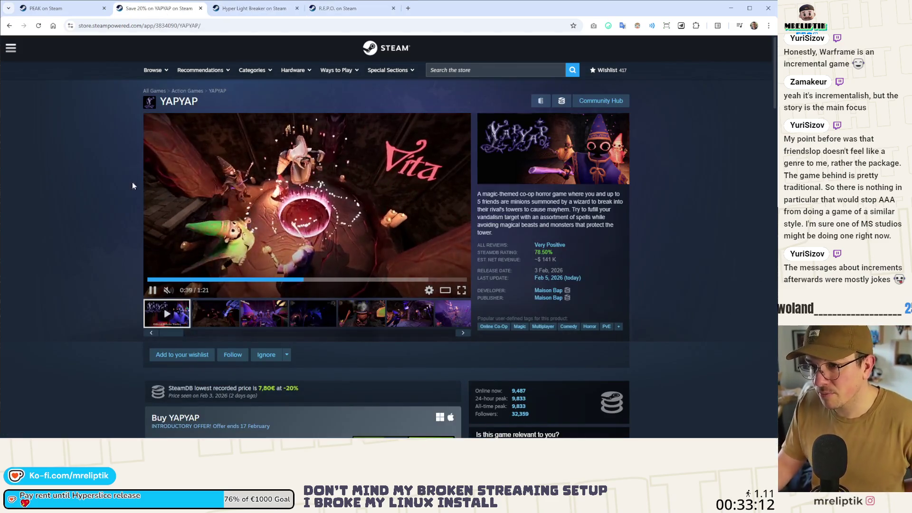
{"action": "scroll", "coordinate": [114, 306], "scroll_direction": "down", "scroll_amount": 7}
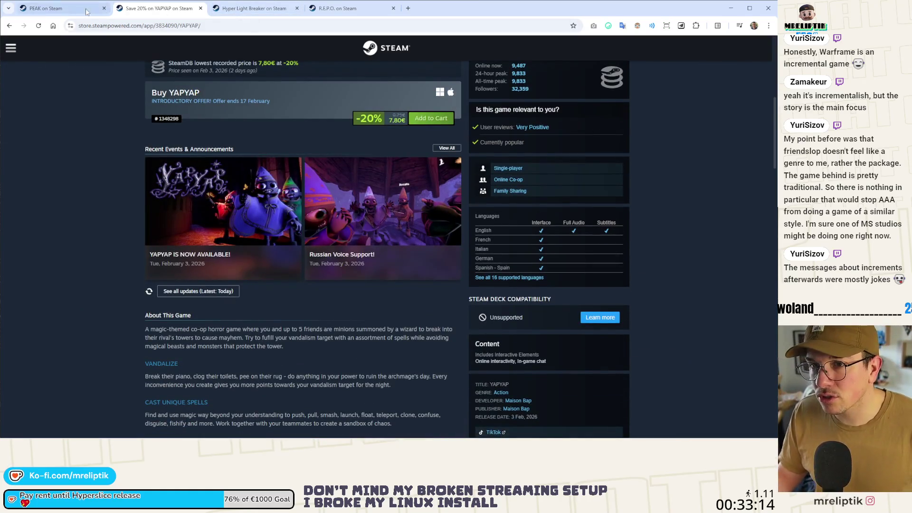
Browse the PEAK Steam store page
{"action": "left_click", "coordinate": [62, 8]}
{"action": "scroll", "coordinate": [71, 190], "scroll_direction": "down", "scroll_amount": 5}
{"action": "scroll", "coordinate": [80, 197], "scroll_direction": "down", "scroll_amount": 1}
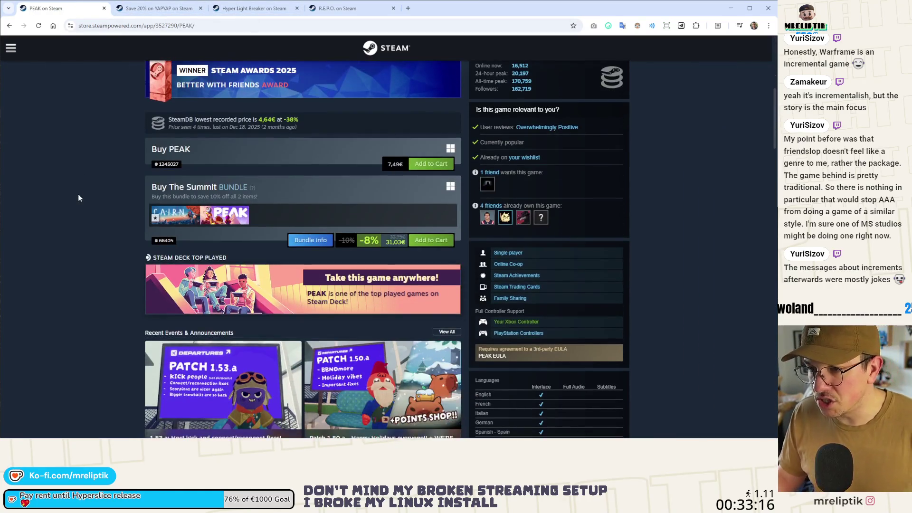
{"action": "scroll", "coordinate": [116, 189], "scroll_direction": "up", "scroll_amount": 4}
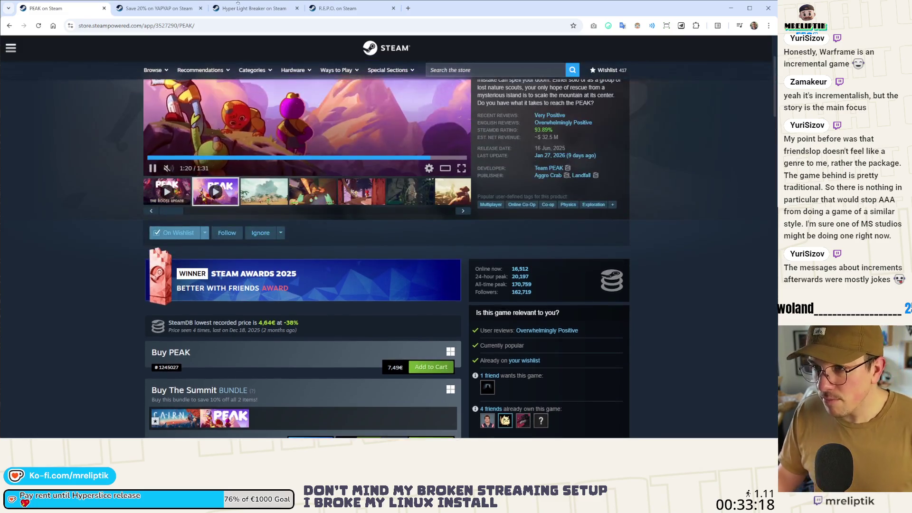
Move to the Hyper Light Breaker store page and look over its reviews
{"action": "key", "text": "ctrl+Tab"}
{"action": "scroll", "coordinate": [165, 270], "scroll_direction": "down", "scroll_amount": 4}
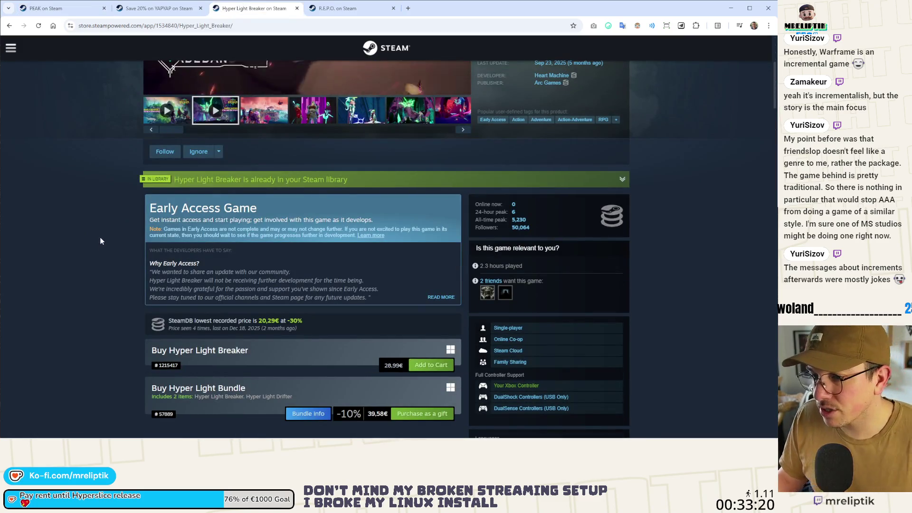
{"action": "scroll", "coordinate": [104, 242], "scroll_direction": "down", "scroll_amount": 4}
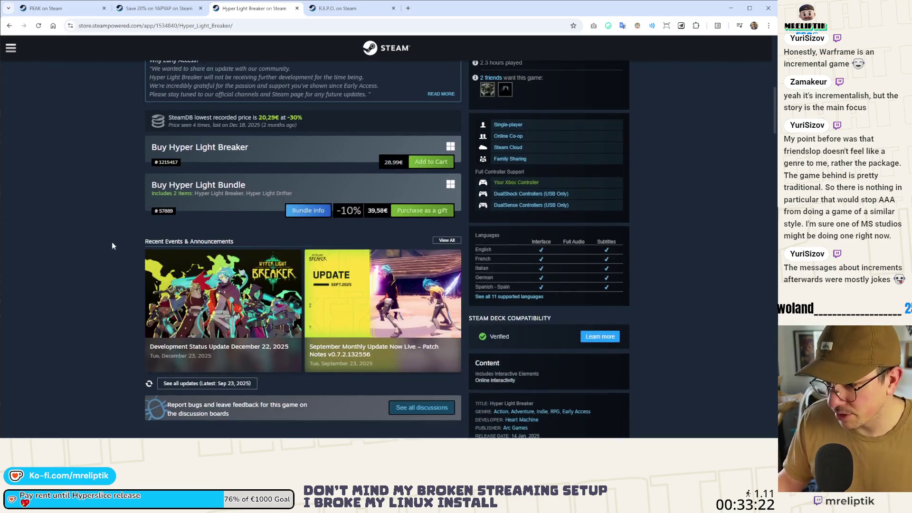
{"action": "scroll", "coordinate": [107, 243], "scroll_direction": "up", "scroll_amount": 8}
{"action": "mouse_move", "coordinate": [556, 232]}
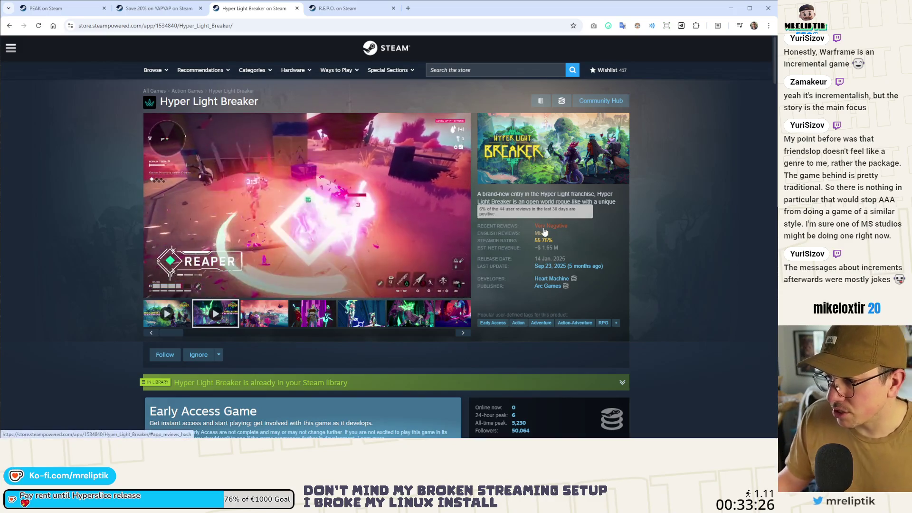
{"action": "left_click", "coordinate": [544, 226]}
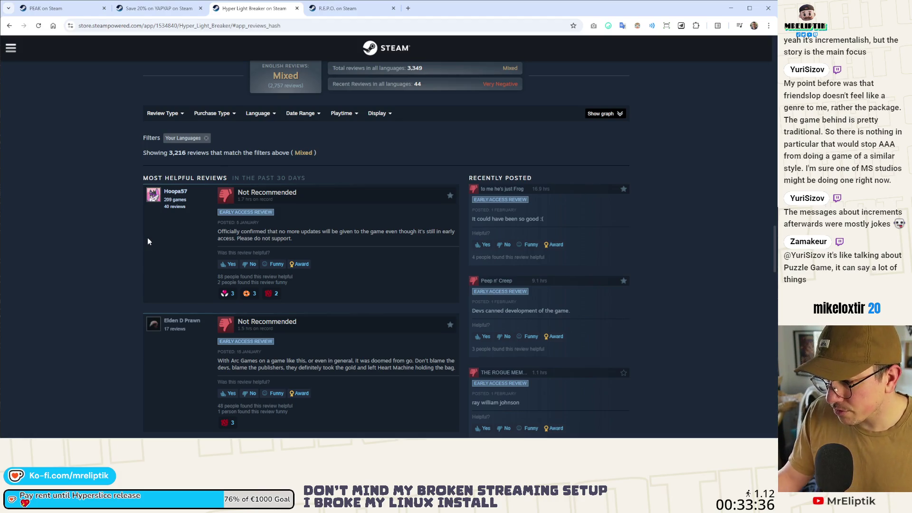
{"action": "scroll", "coordinate": [147, 242], "scroll_direction": "down", "scroll_amount": 3}
{"action": "scroll", "coordinate": [148, 242], "scroll_direction": "down", "scroll_amount": 3}
{"action": "scroll", "coordinate": [148, 238], "scroll_direction": "down", "scroll_amount": 8}
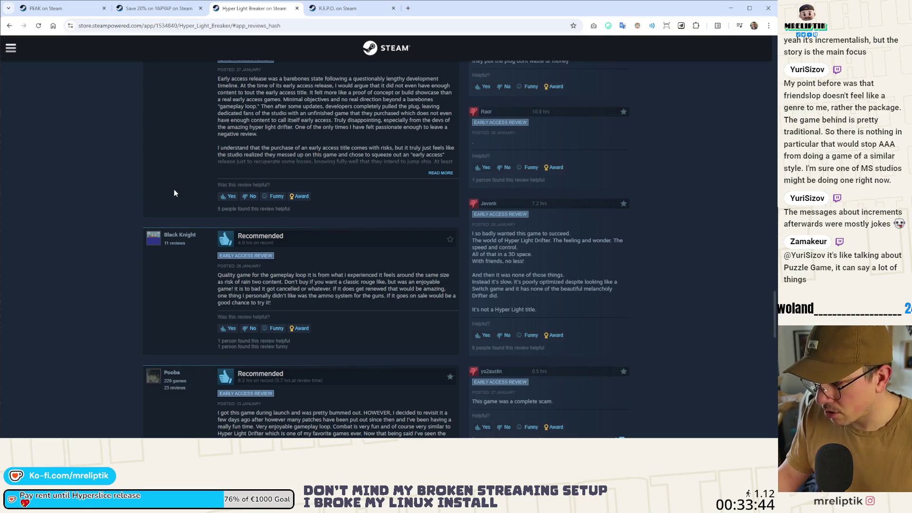
{"action": "scroll", "coordinate": [173, 193], "scroll_direction": "down", "scroll_amount": 15}
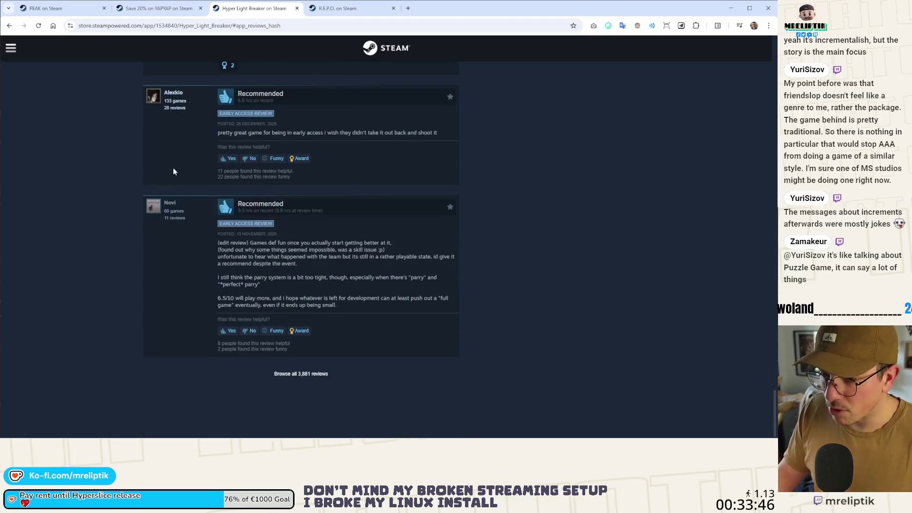
{"action": "scroll", "coordinate": [167, 182], "scroll_direction": "up", "scroll_amount": 15}
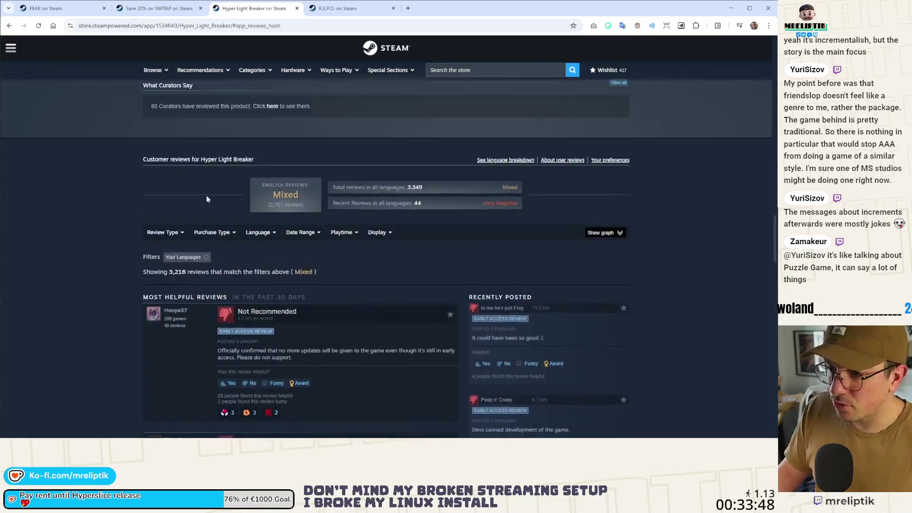
{"action": "scroll", "coordinate": [207, 199], "scroll_direction": "up", "scroll_amount": 5}
{"action": "scroll", "coordinate": [84, 204], "scroll_direction": "up", "scroll_amount": 5}
{"action": "scroll", "coordinate": [91, 199], "scroll_direction": "up", "scroll_amount": 10}
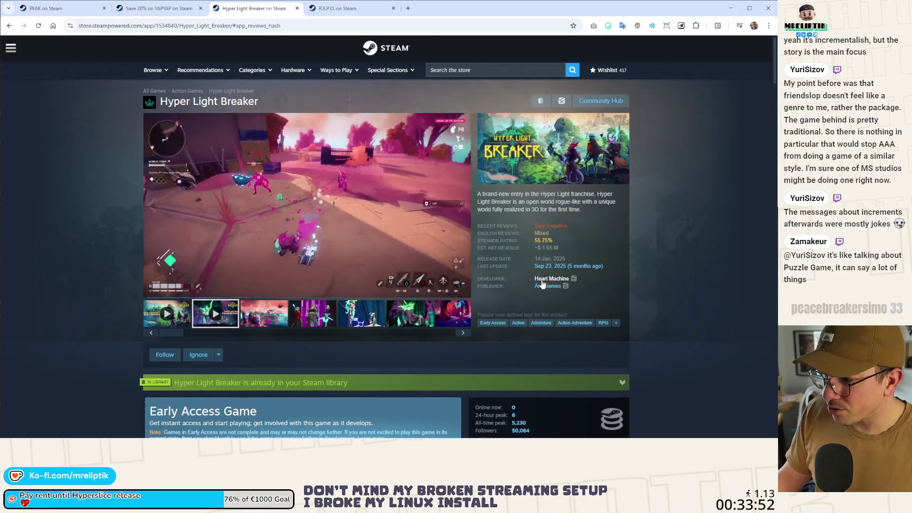
{"action": "left_click", "coordinate": [544, 286]}
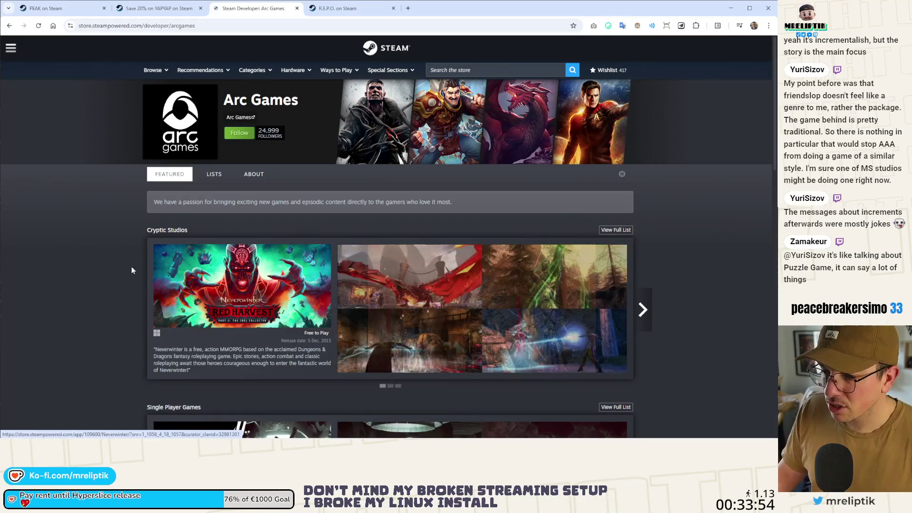
Scroll through Arc Games' New Releases list of published games
{"action": "scroll", "coordinate": [110, 261], "scroll_direction": "down", "scroll_amount": 5}
{"action": "scroll", "coordinate": [109, 255], "scroll_direction": "down", "scroll_amount": 4}
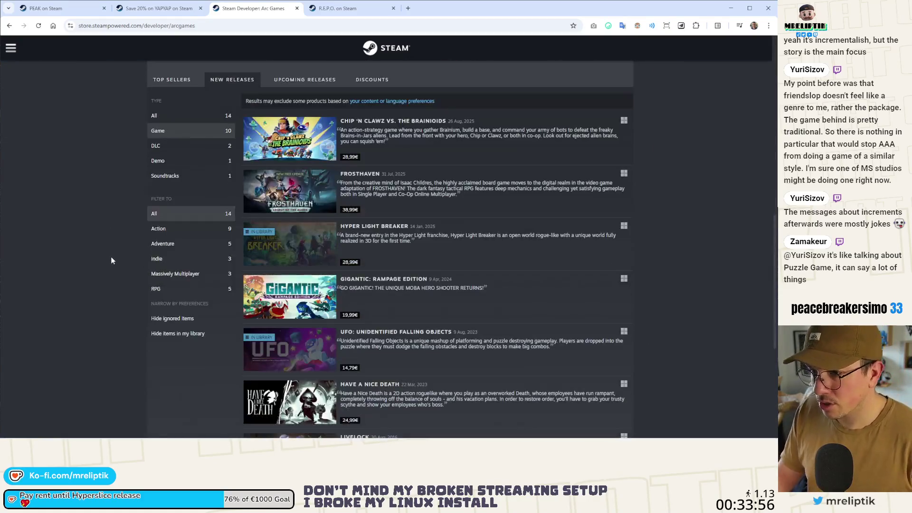
{"action": "scroll", "coordinate": [116, 254], "scroll_direction": "up", "scroll_amount": 12}
{"action": "scroll", "coordinate": [175, 202], "scroll_direction": "down", "scroll_amount": 8}
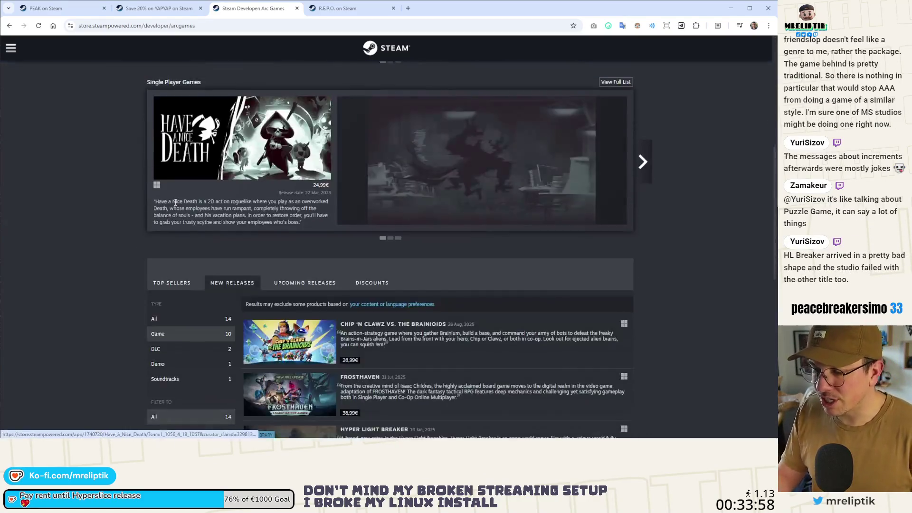
{"action": "scroll", "coordinate": [175, 203], "scroll_direction": "down", "scroll_amount": 6}
{"action": "scroll", "coordinate": [174, 209], "scroll_direction": "down", "scroll_amount": 1}
{"action": "scroll", "coordinate": [173, 209], "scroll_direction": "down", "scroll_amount": 3}
{"action": "scroll", "coordinate": [173, 207], "scroll_direction": "up", "scroll_amount": 3}
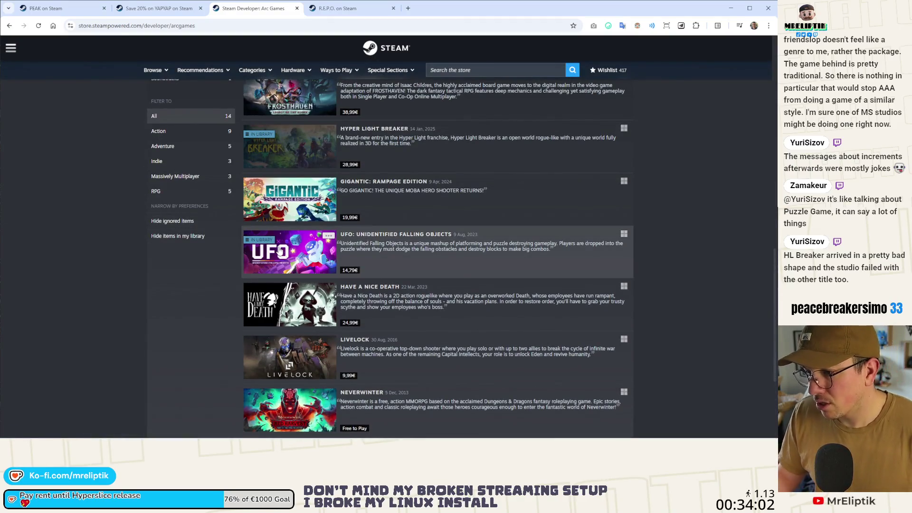
{"action": "mouse_move", "coordinate": [281, 250]}
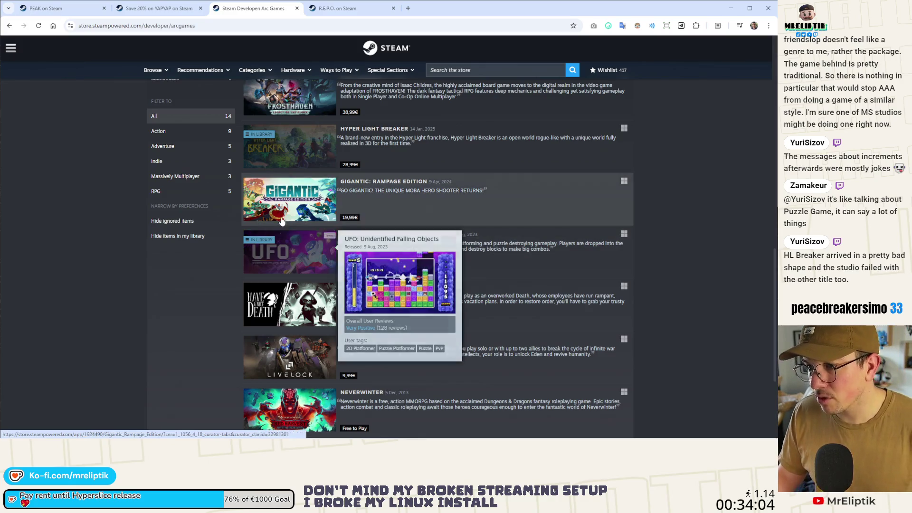
{"action": "scroll", "coordinate": [281, 221], "scroll_direction": "up", "scroll_amount": 5}
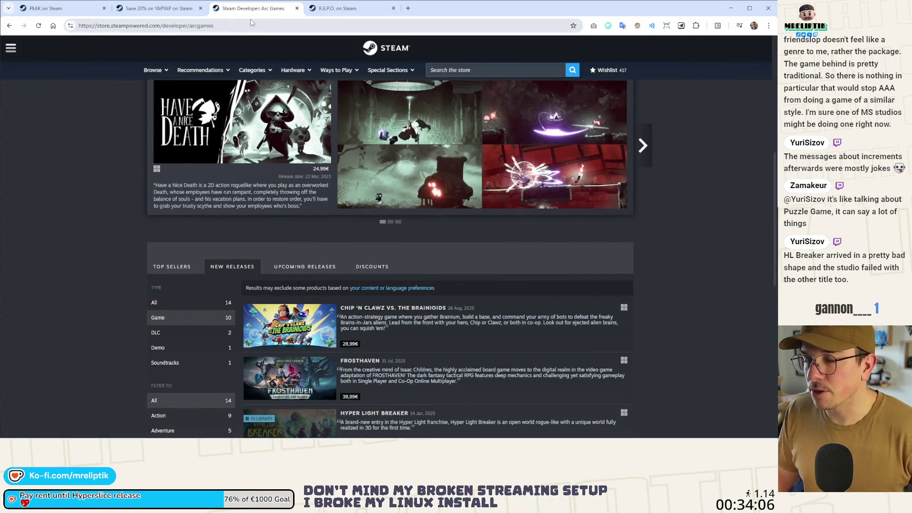
Close the Arc Games and YAPYAP tabs and return to Godot
{"action": "left_click", "coordinate": [296, 8]}
{"action": "left_click", "coordinate": [200, 8]}
{"action": "key", "text": "alt+Tab"}
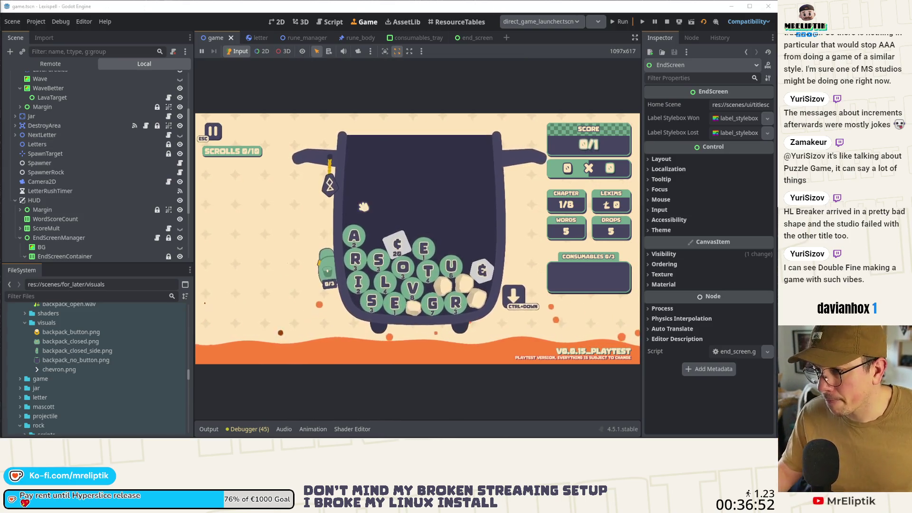
Open the backpack in the running letter-puzzle game at chapter 1/8
{"action": "left_click", "coordinate": [333, 280]}
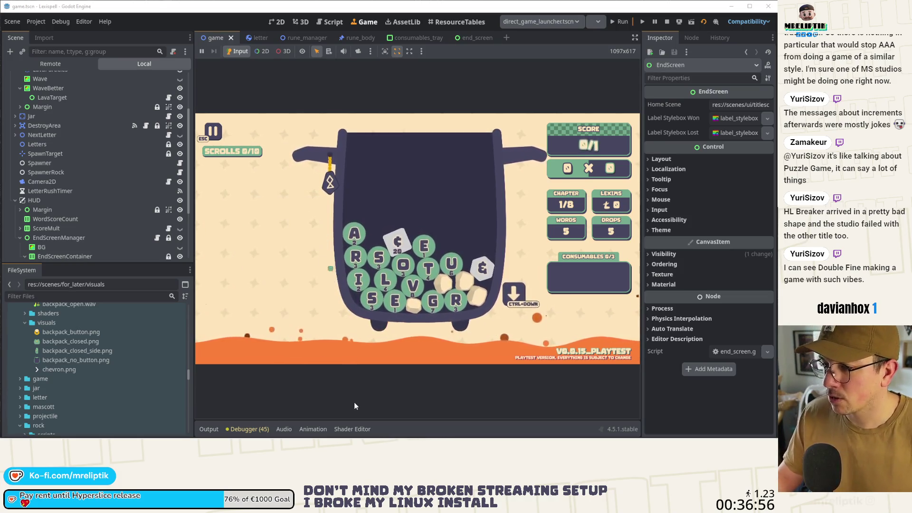
Drop another batch of letters into the backpack, leaving 4 drops, and widen the game view
{"action": "key", "text": "ctrl+Down"}
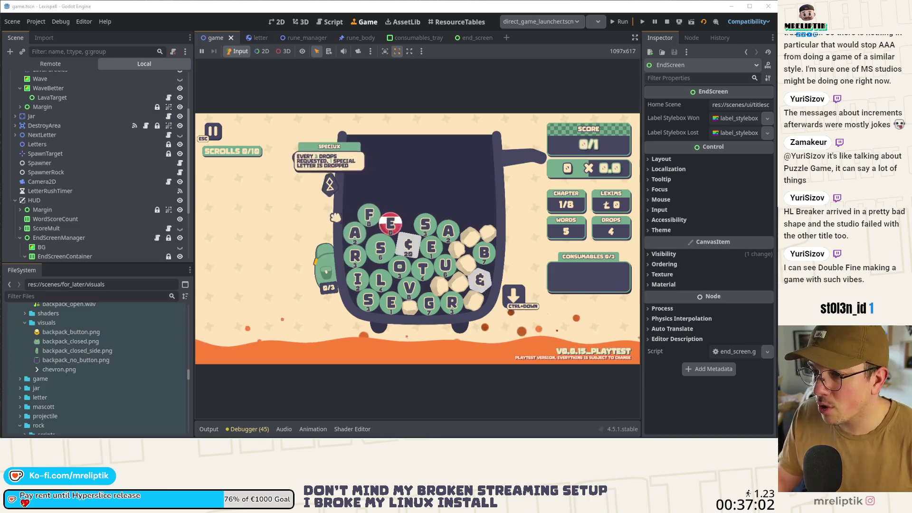
{"action": "mouse_move", "coordinate": [329, 202]}
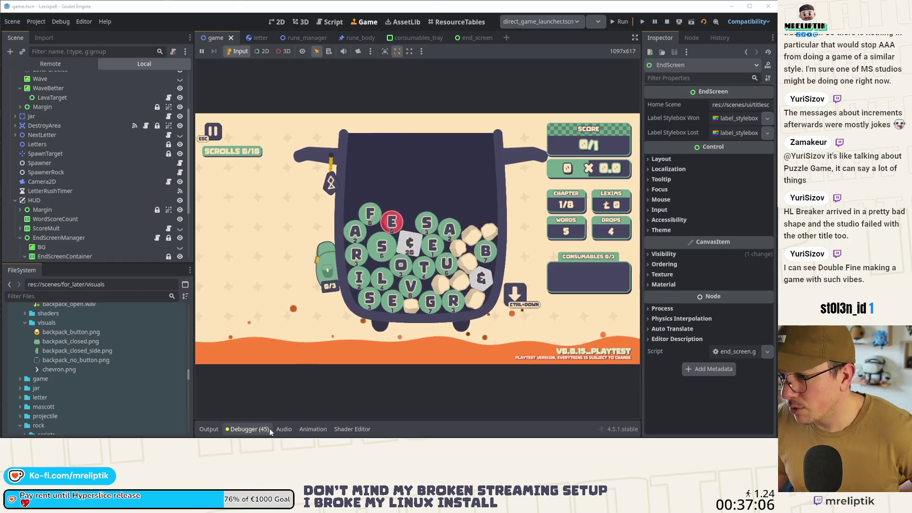
{"action": "mouse_move", "coordinate": [247, 438]}
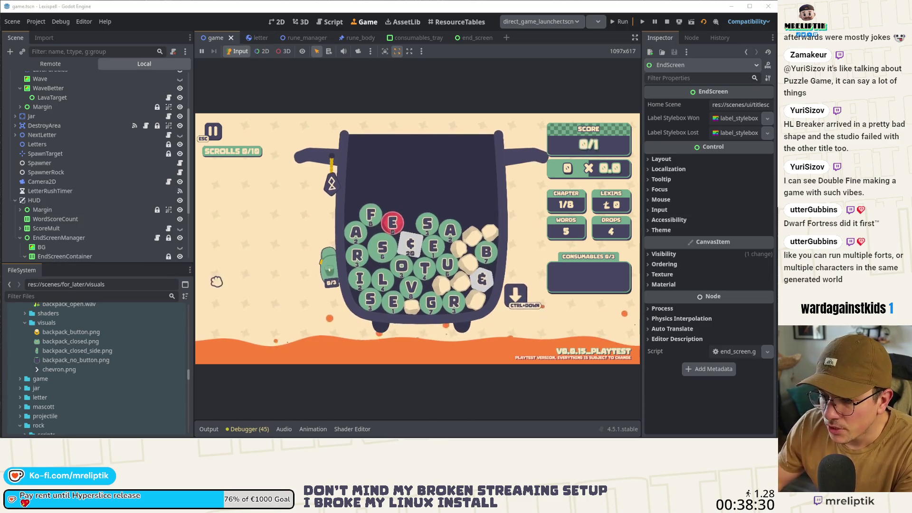
{"action": "left_click_drag", "start_coordinate": [193, 93], "coordinate": [171, 101]}
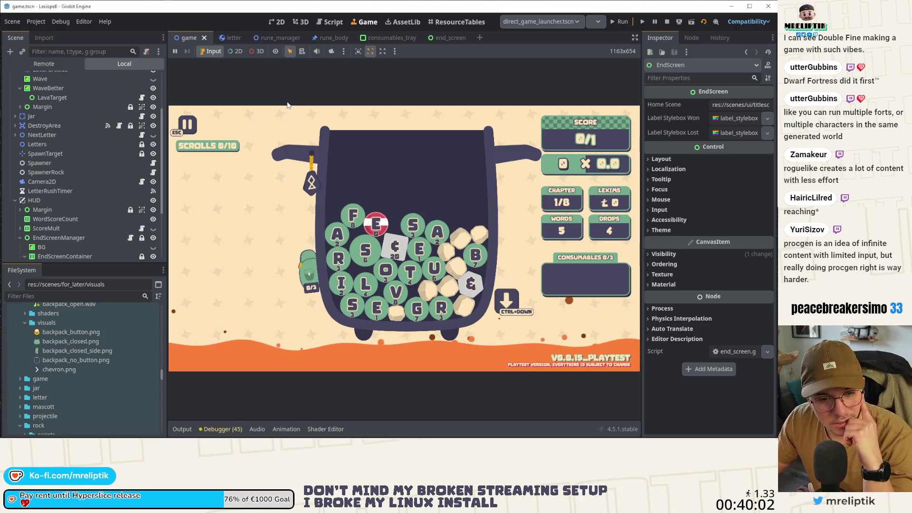
Spell RATE from the R, A, T and E tiles and submit the word
{"action": "mouse_move", "coordinate": [310, 171]}
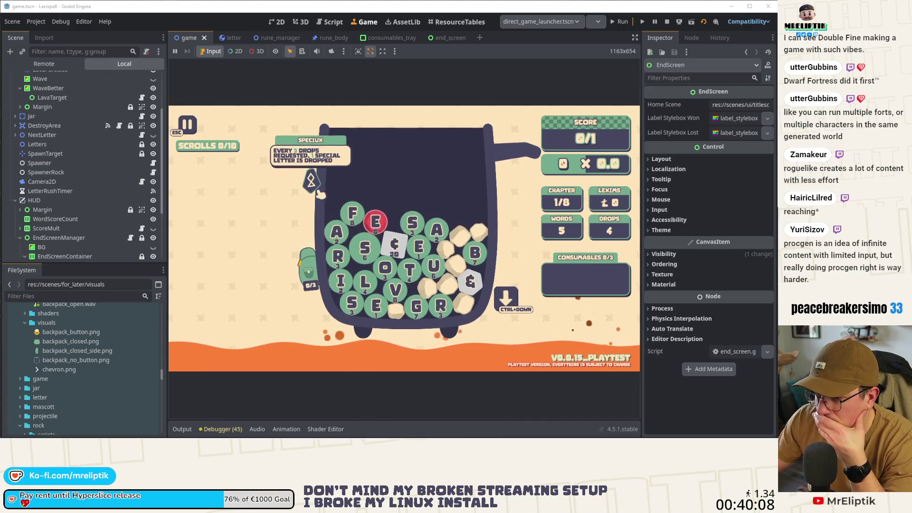
{"action": "mouse_move", "coordinate": [306, 253]}
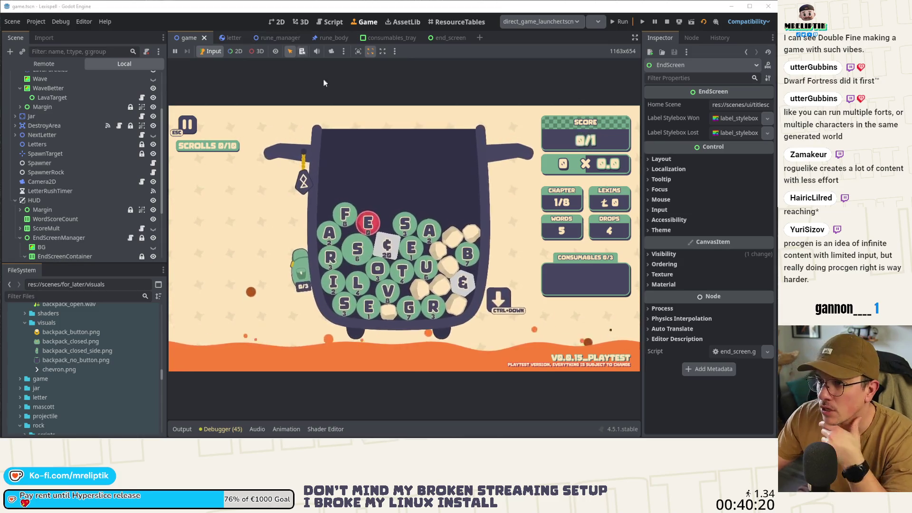
{"action": "left_click", "coordinate": [344, 261]}
{"action": "left_click", "coordinate": [335, 232]}
{"action": "left_click", "coordinate": [409, 270]}
{"action": "left_click", "coordinate": [418, 249]}
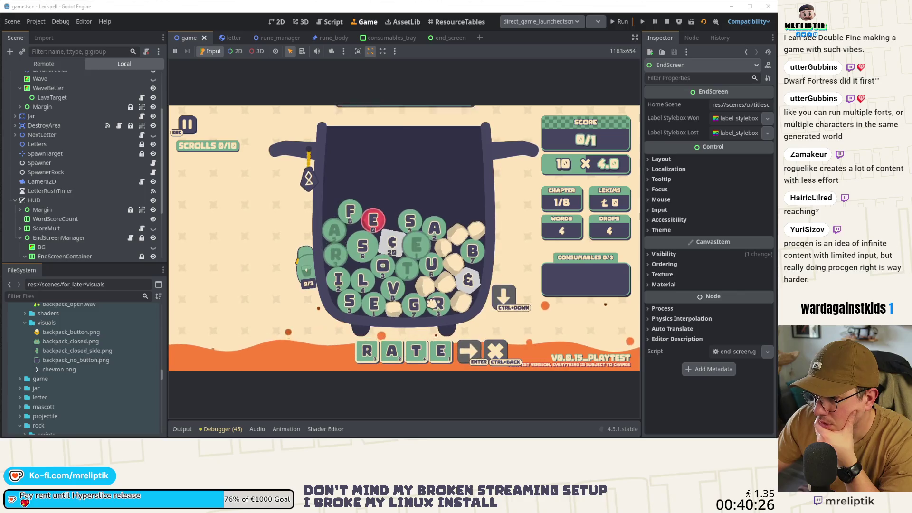
{"action": "key", "text": "Return"}
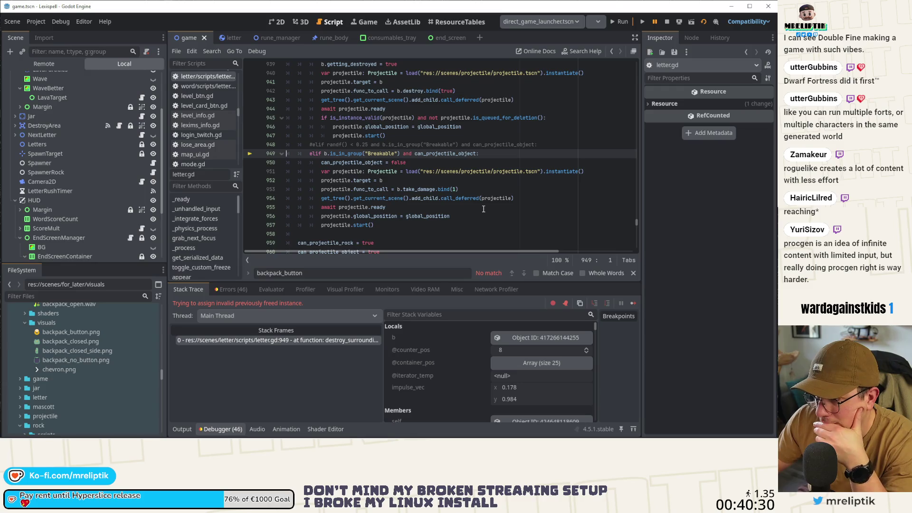
{"action": "mouse_move", "coordinate": [327, 153]}
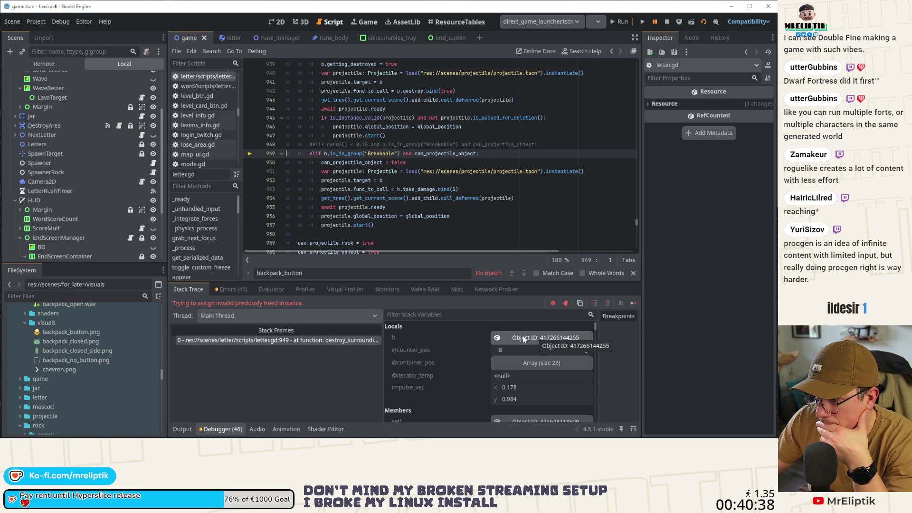
{"action": "scroll", "coordinate": [403, 175], "scroll_direction": "up", "scroll_amount": 5}
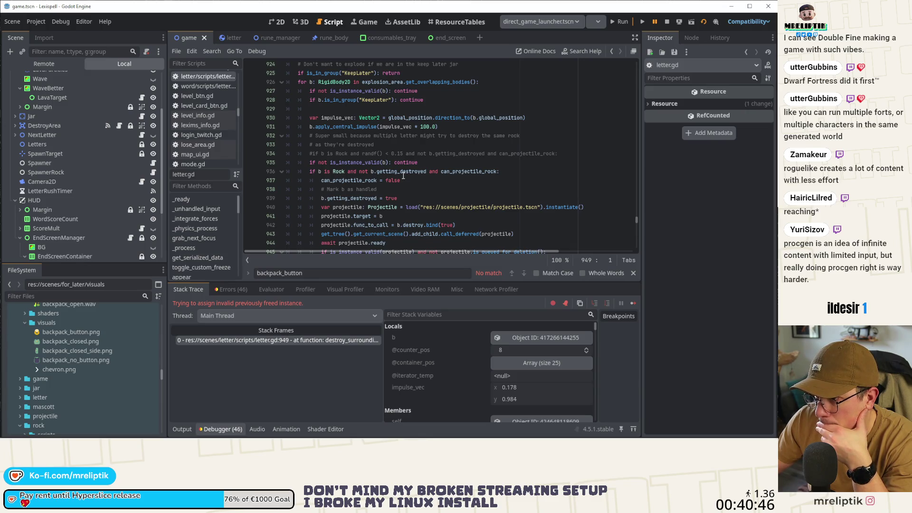
{"action": "scroll", "coordinate": [403, 175], "scroll_direction": "down", "scroll_amount": 3}
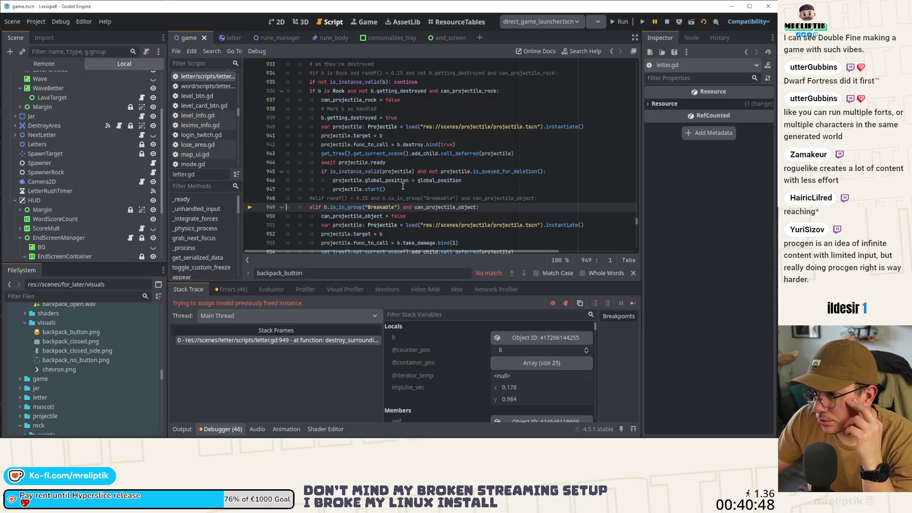
{"action": "mouse_move", "coordinate": [355, 218]}
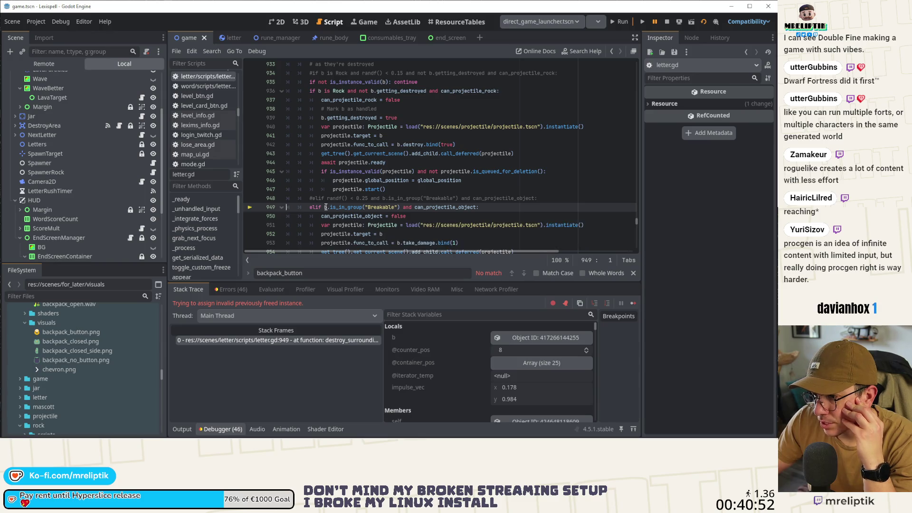
{"action": "mouse_move", "coordinate": [325, 207]}
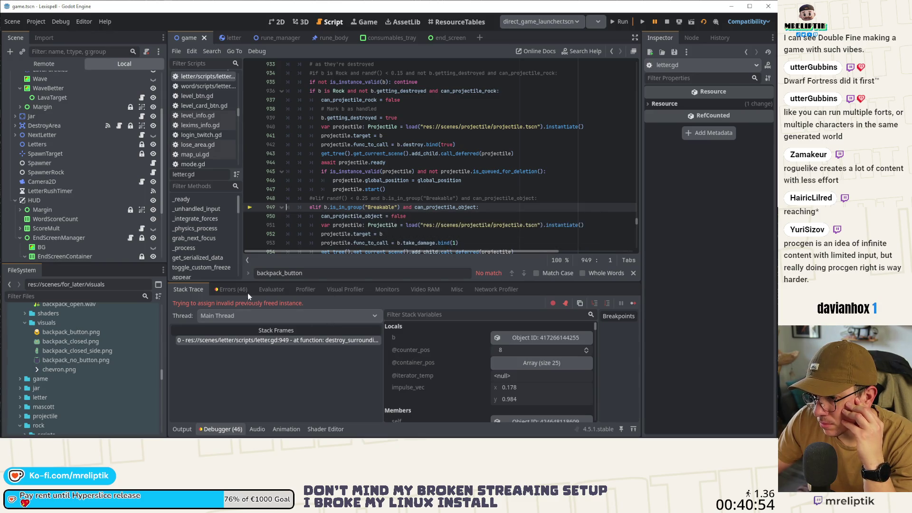
{"action": "left_click", "coordinate": [242, 290]}
{"action": "scroll", "coordinate": [309, 372], "scroll_direction": "down", "scroll_amount": 10}
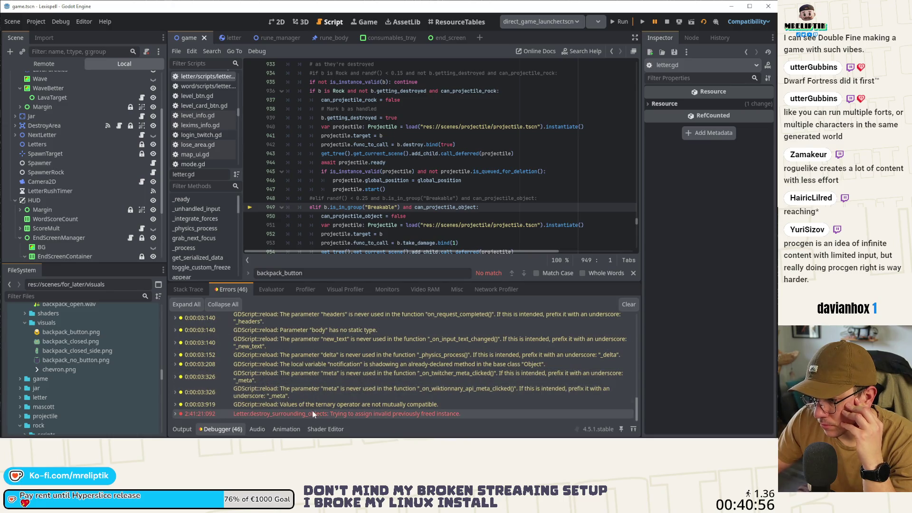
{"action": "left_click", "coordinate": [305, 416]}
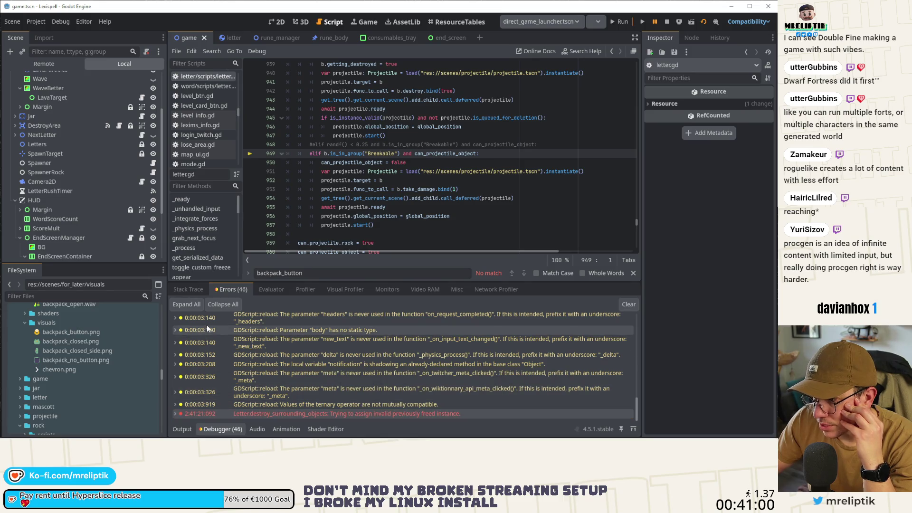
{"action": "left_click", "coordinate": [183, 290]}
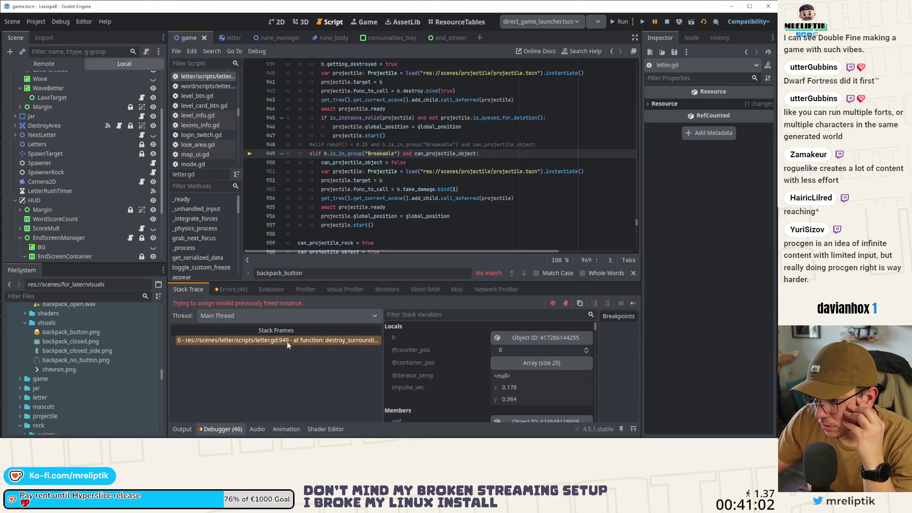
{"action": "scroll", "coordinate": [537, 369], "scroll_direction": "down", "scroll_amount": 1}
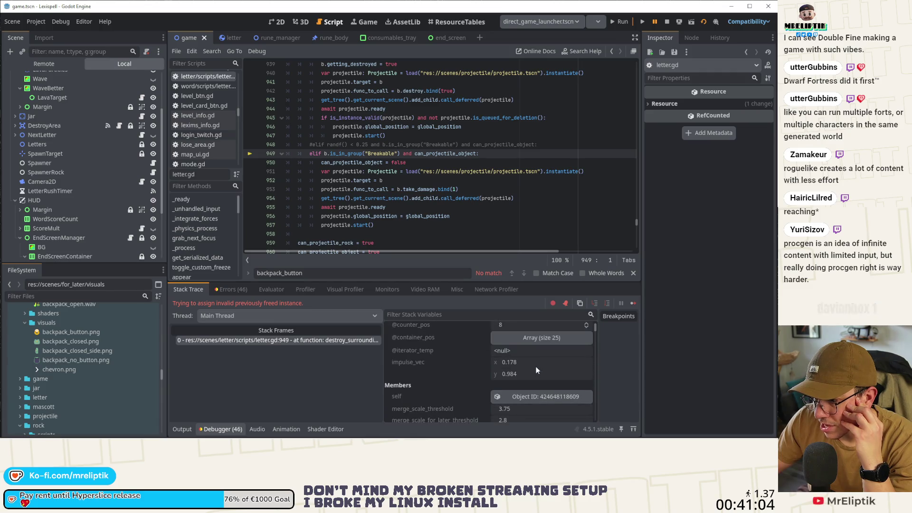
{"action": "scroll", "coordinate": [536, 369], "scroll_direction": "up", "scroll_amount": 1}
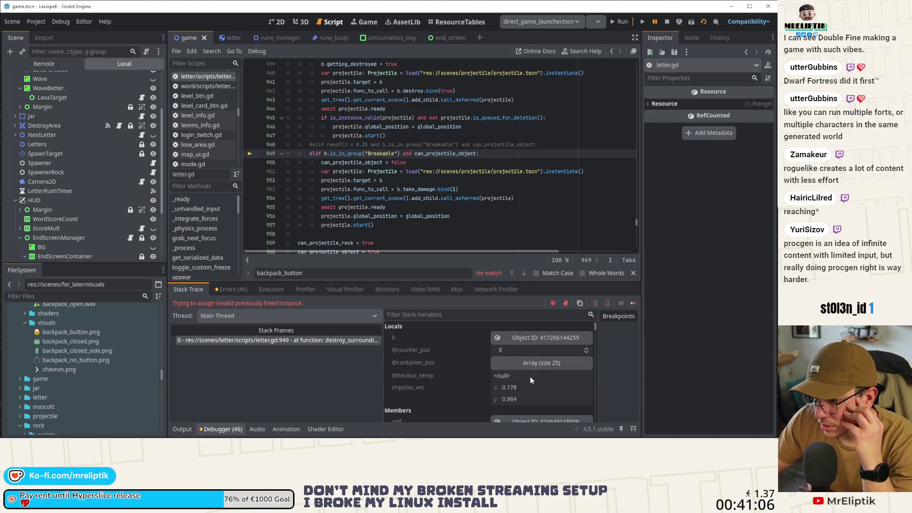
{"action": "scroll", "coordinate": [431, 198], "scroll_direction": "up", "scroll_amount": 4}
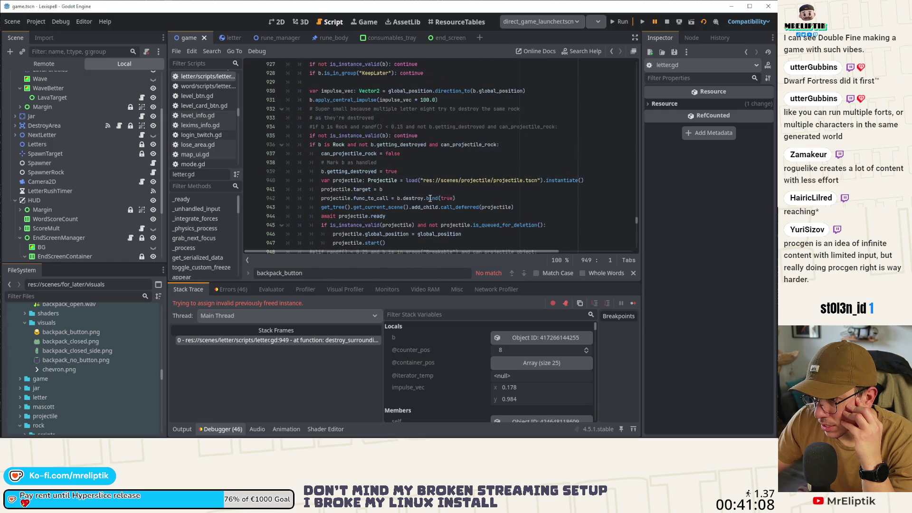
{"action": "scroll", "coordinate": [431, 201], "scroll_direction": "up", "scroll_amount": 2}
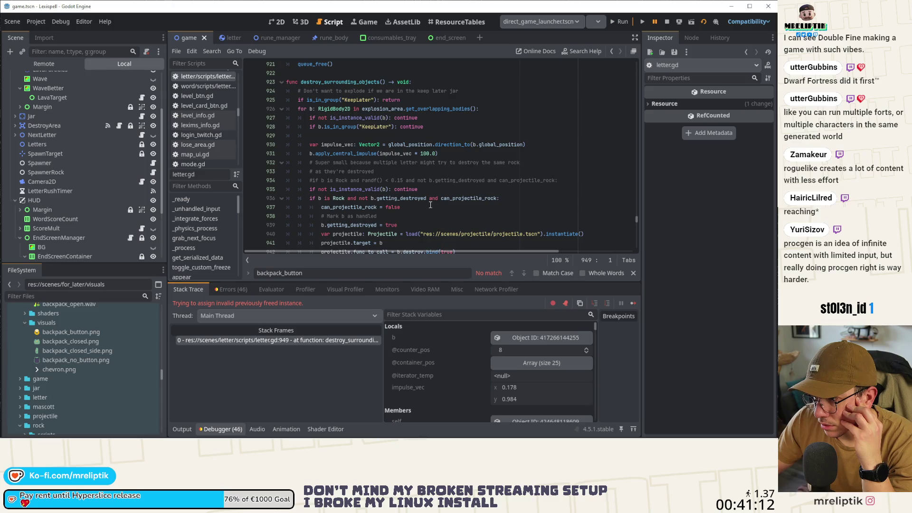
{"action": "scroll", "coordinate": [430, 205], "scroll_direction": "down", "scroll_amount": 3}
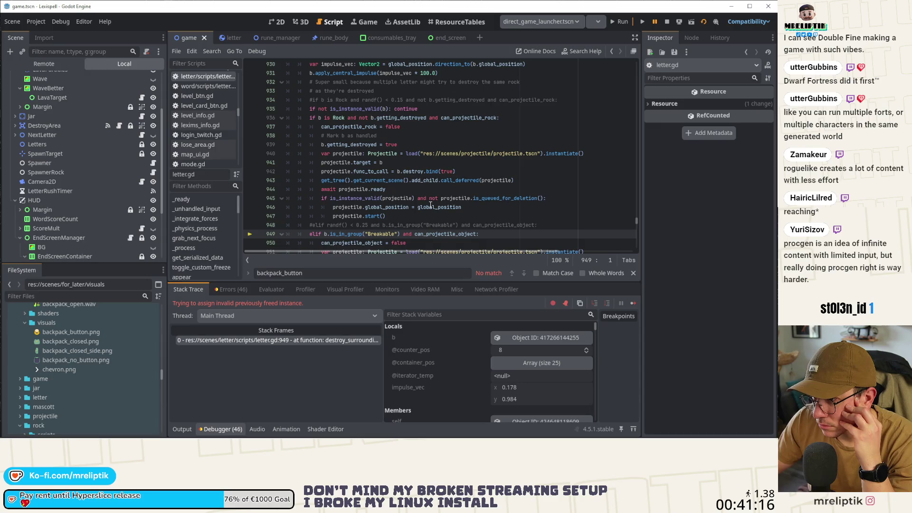
{"action": "scroll", "coordinate": [430, 204], "scroll_direction": "up", "scroll_amount": 3}
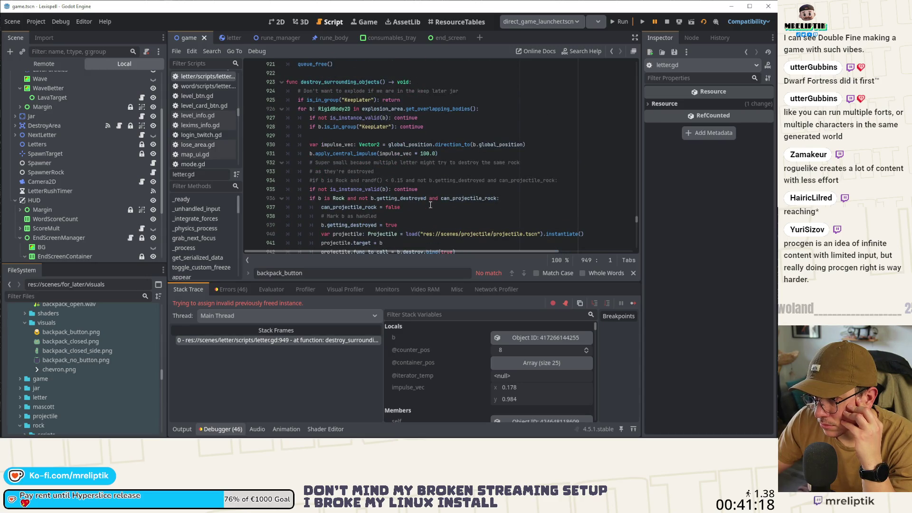
{"action": "scroll", "coordinate": [430, 205], "scroll_direction": "down", "scroll_amount": 3}
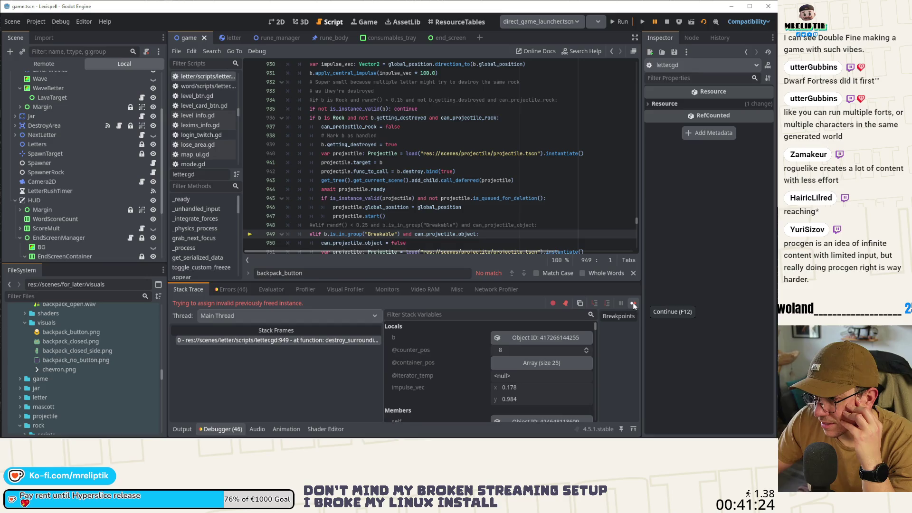
{"action": "scroll", "coordinate": [523, 206], "scroll_direction": "up", "scroll_amount": 5}
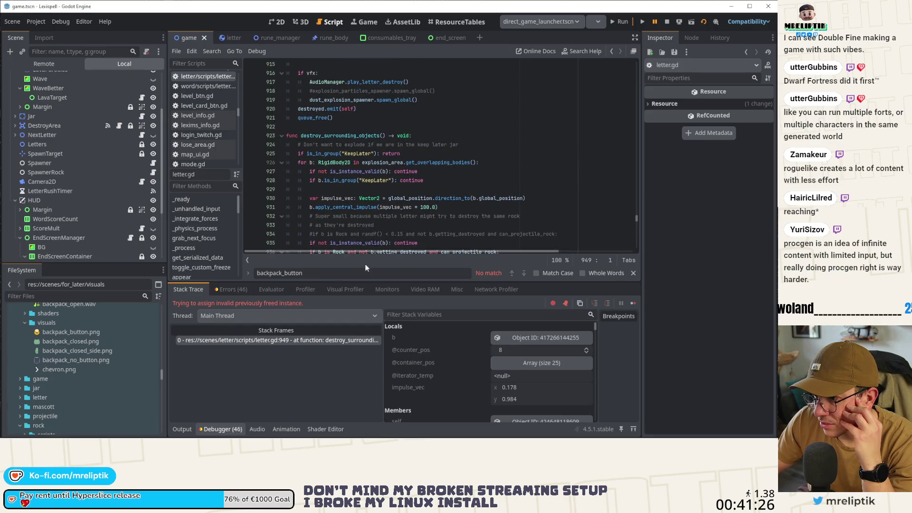
Hide the debugger and delete the duplicate is_instance_valid check on line 935
{"action": "left_click", "coordinate": [186, 430]}
{"action": "left_click", "coordinate": [432, 243]}
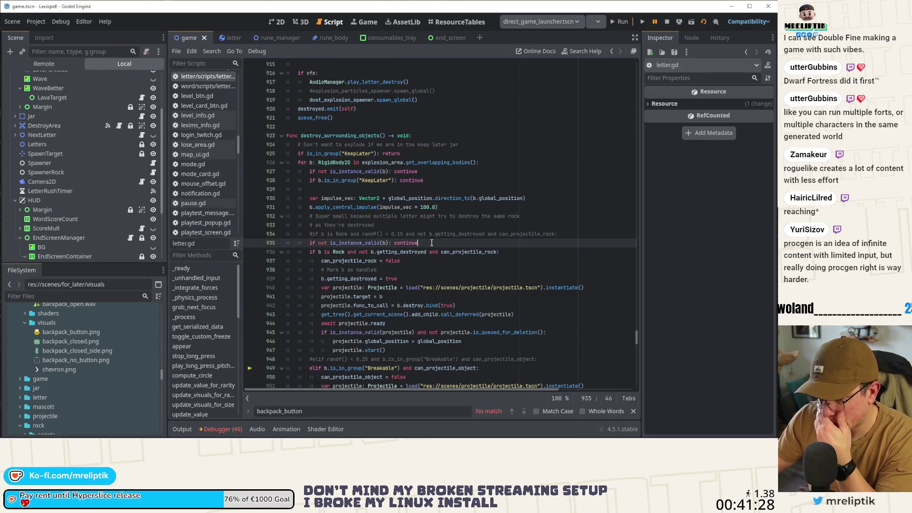
{"action": "key", "text": "ctrl+shift+k"}
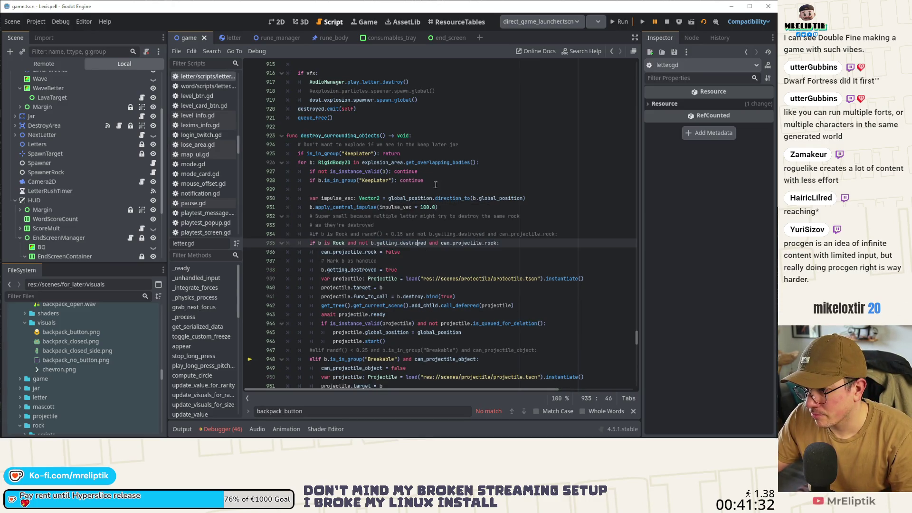
Add 'if b.is_queued_for_deletion(): continue' after line 927 and save letter.gd
{"action": "left_click", "coordinate": [448, 172]}
{"action": "key", "text": "Return"}
{"action": "type", "text": "if "}
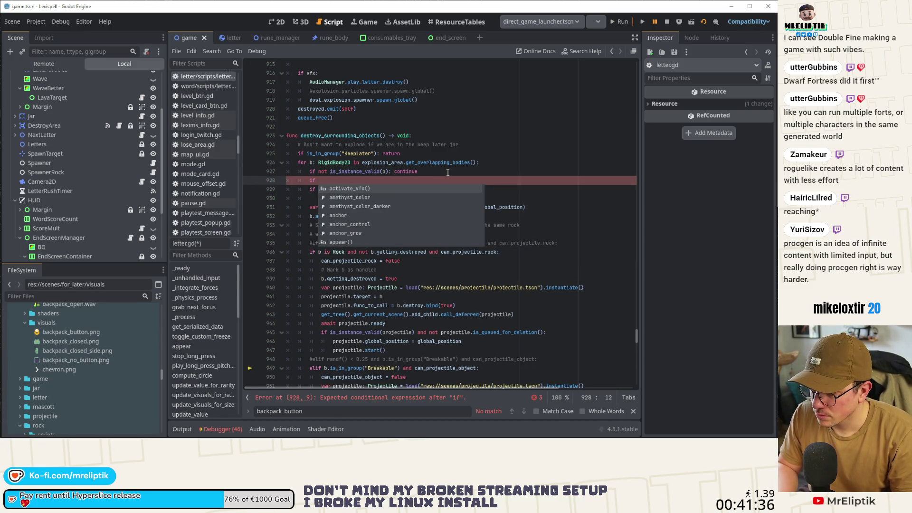
{"action": "type", "text": "b.is_que"}
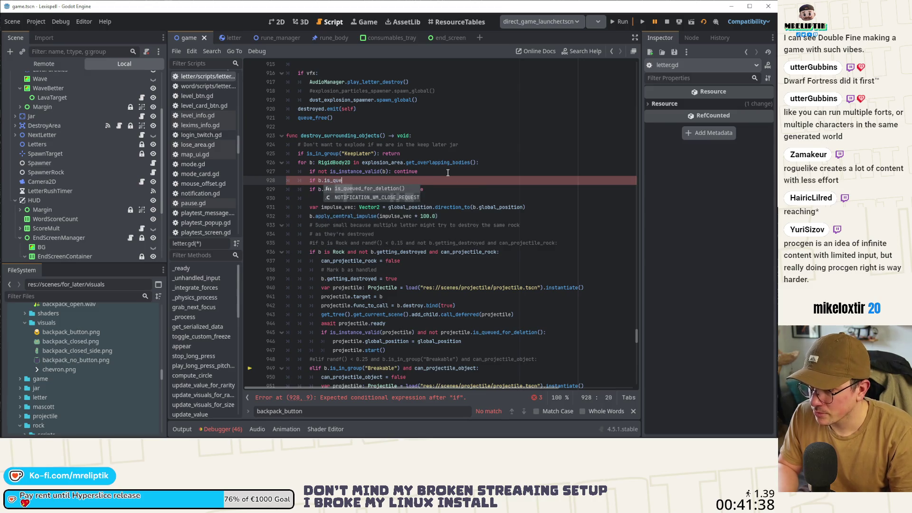
{"action": "key", "text": "Return"}
{"action": "type", "text": ": continue"}
{"action": "key", "text": "ctrl+s"}
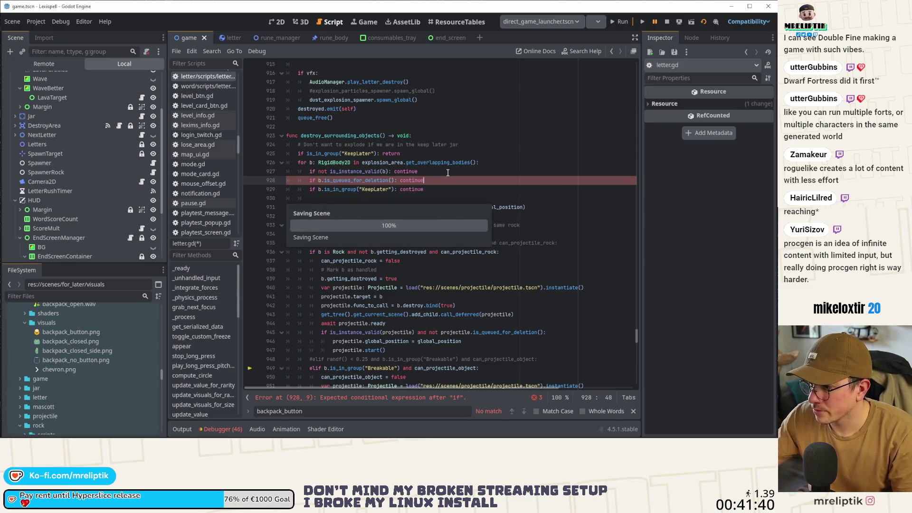
{"action": "left_click", "coordinate": [209, 429]}
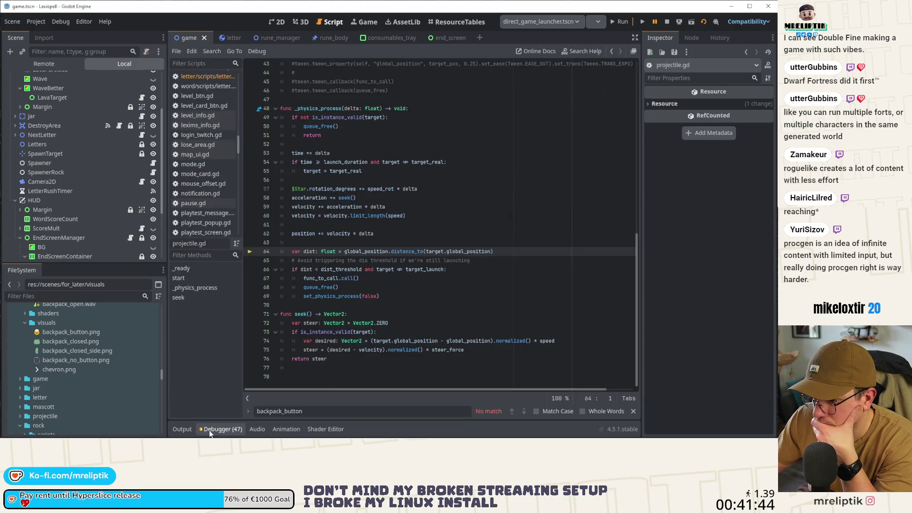
Inspect the projectile.gd freed-object error in the debugger, then resume the game
{"action": "left_click", "coordinate": [209, 429]}
{"action": "scroll", "coordinate": [455, 238], "scroll_direction": "down", "scroll_amount": 5}
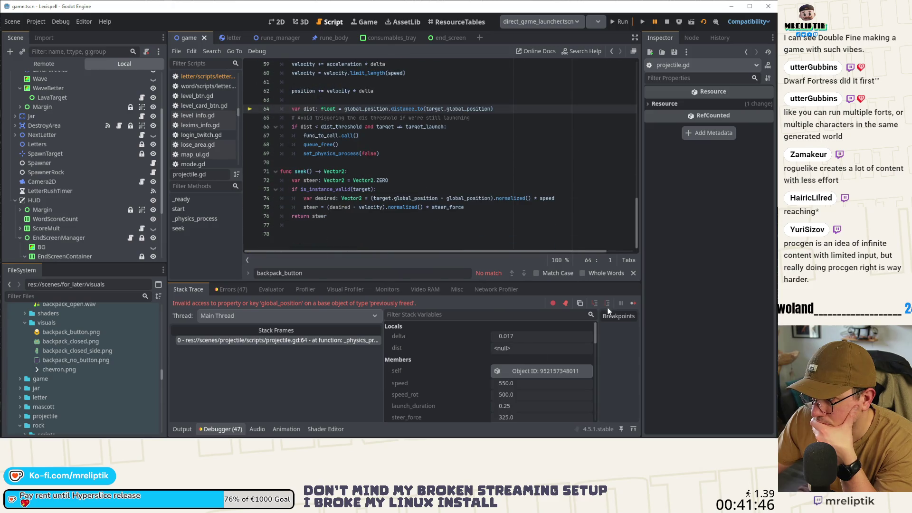
{"action": "left_click", "coordinate": [633, 302]}
{"action": "left_click", "coordinate": [216, 429]}
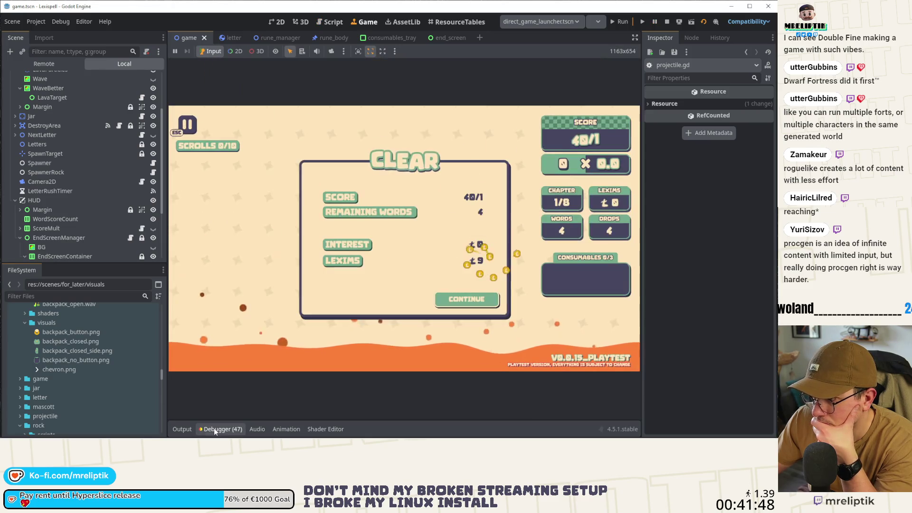
Pass the level-clear screen, buy the Pity scroll and leave the shop for chapter selection
{"action": "left_click", "coordinate": [463, 299]}
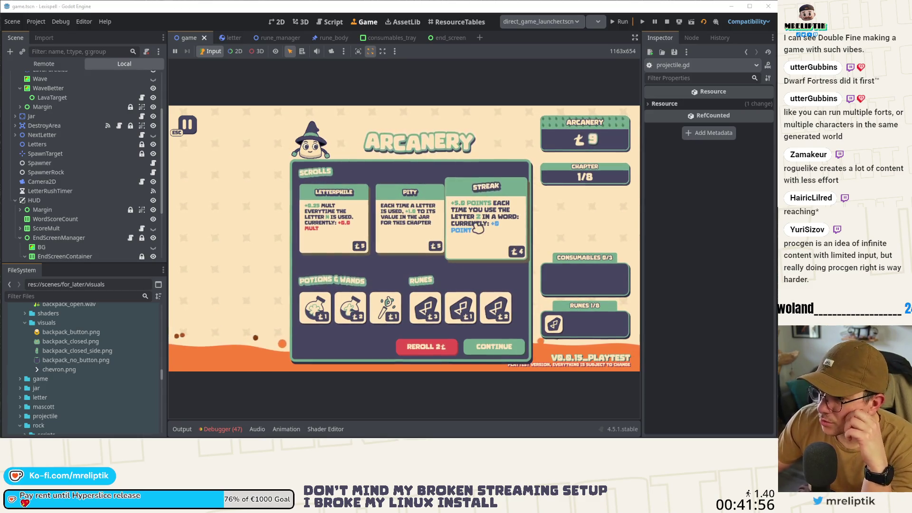
{"action": "left_click", "coordinate": [409, 224]}
{"action": "mouse_move", "coordinate": [496, 308]}
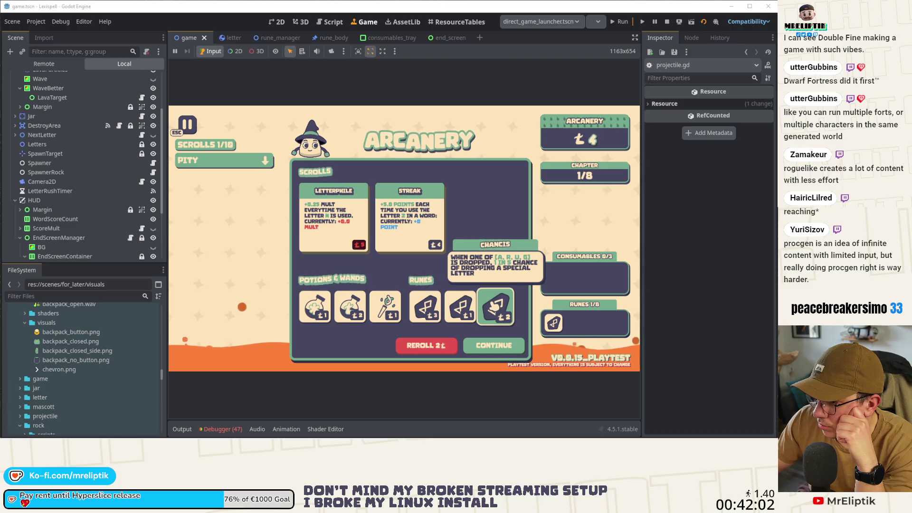
{"action": "mouse_move", "coordinate": [461, 306]}
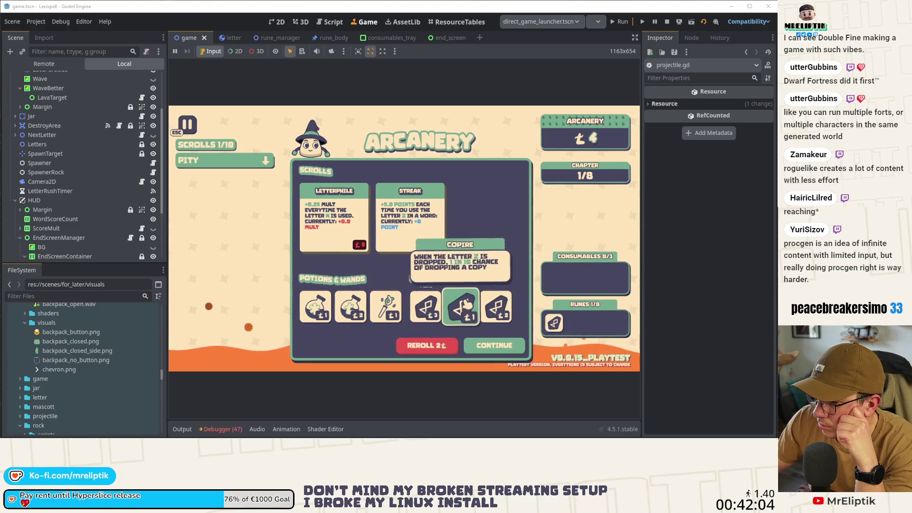
{"action": "key", "text": "Return"}
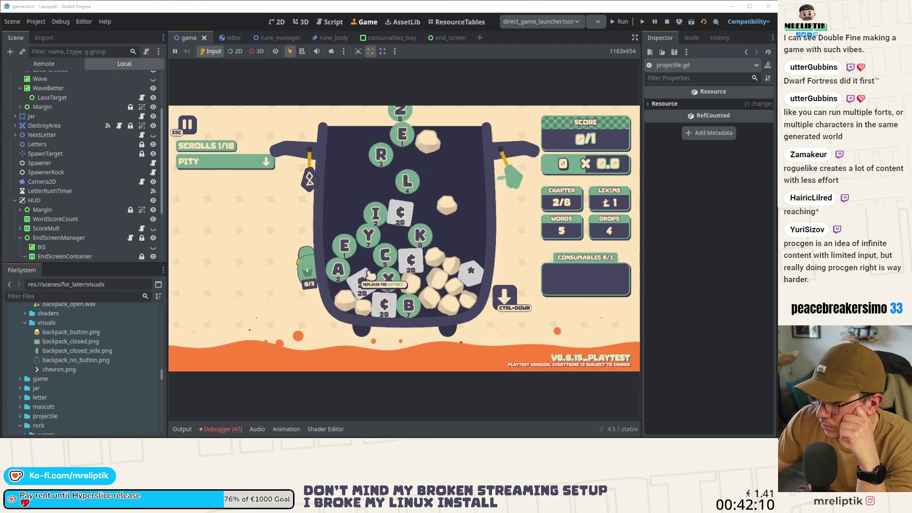
Spell REEL from the R tile plus typed 'el', submit it, and continue past CLEAR
{"action": "left_click", "coordinate": [339, 235]}
{"action": "type", "text": "el"}
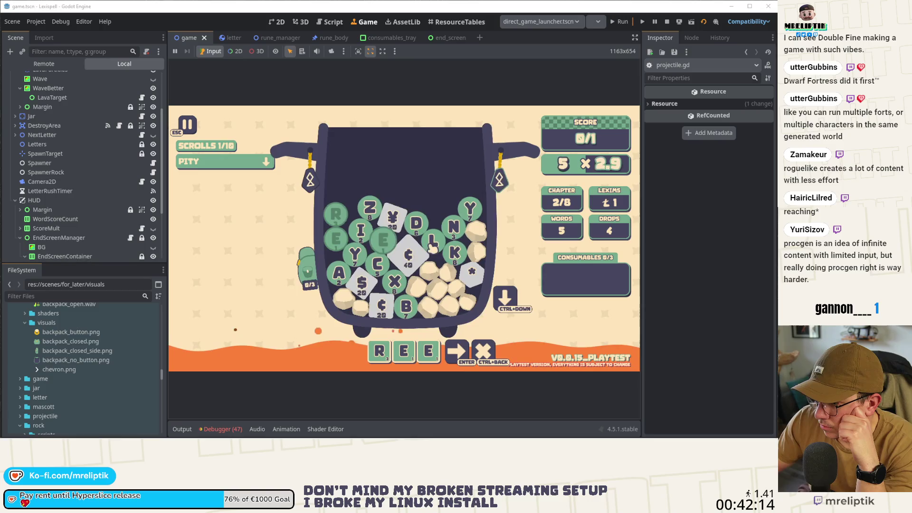
{"action": "left_click", "coordinate": [476, 356]}
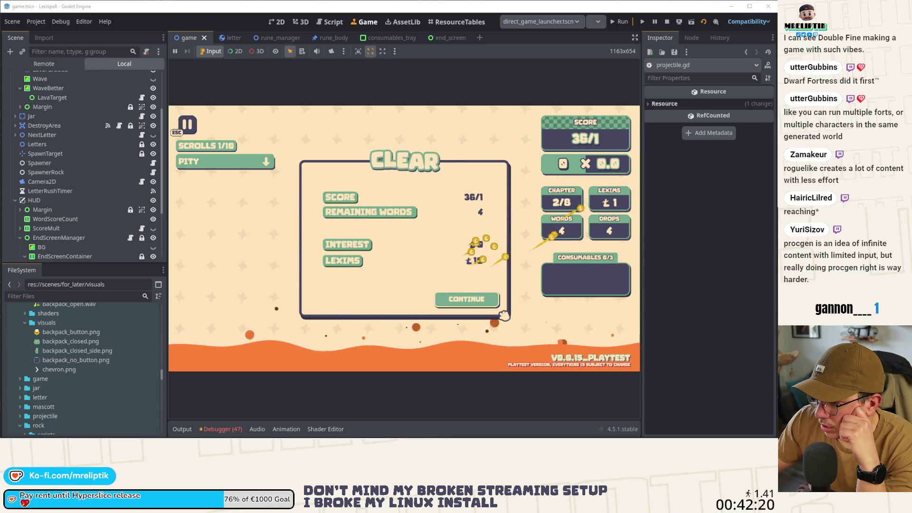
{"action": "left_click", "coordinate": [466, 299]}
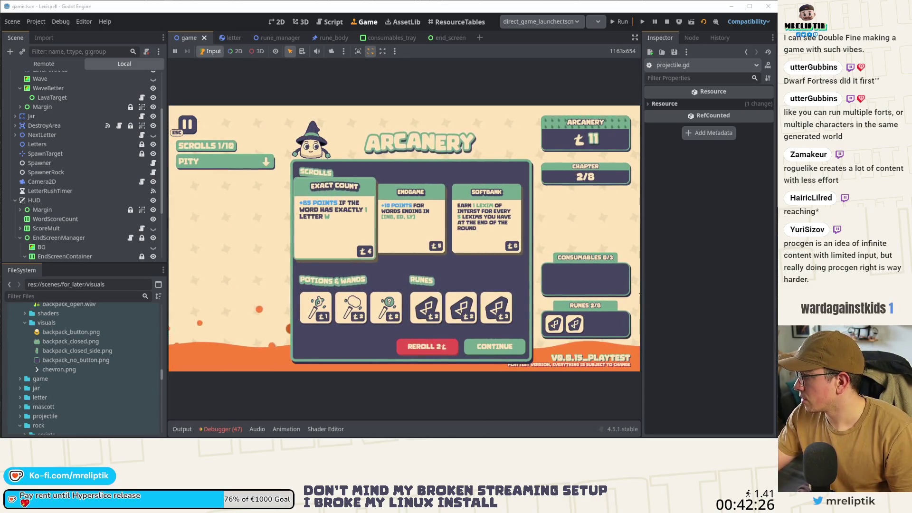
{"action": "key", "text": "alt+Tab"}
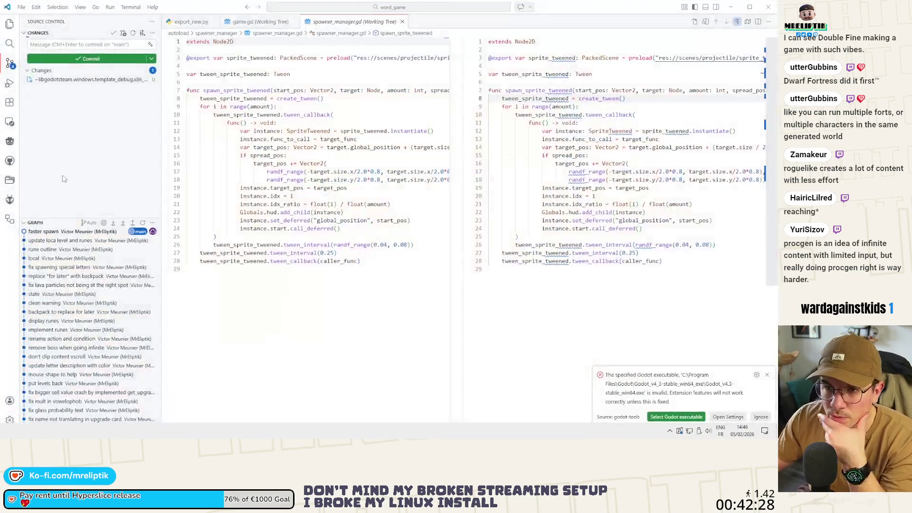
Stage letter.gd and commit it as 'add check for queueing'
{"action": "left_click", "coordinate": [67, 105]}
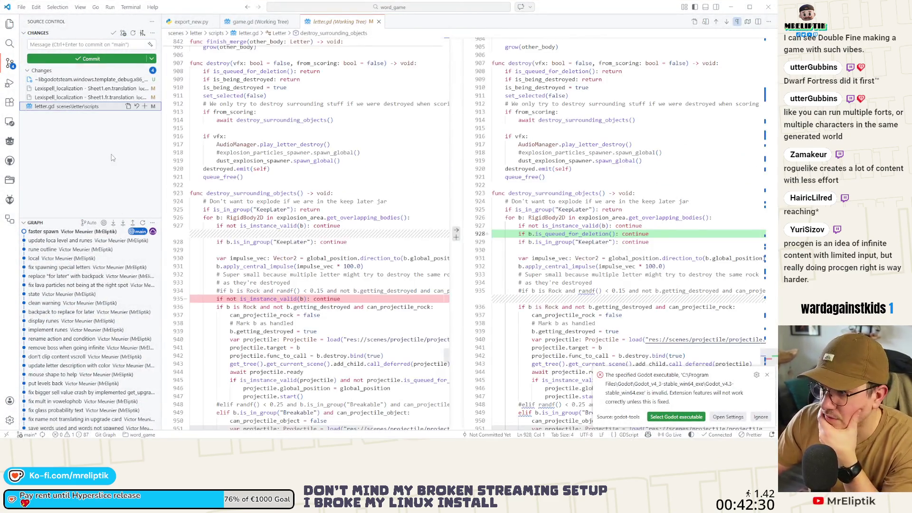
{"action": "left_click", "coordinate": [145, 106]}
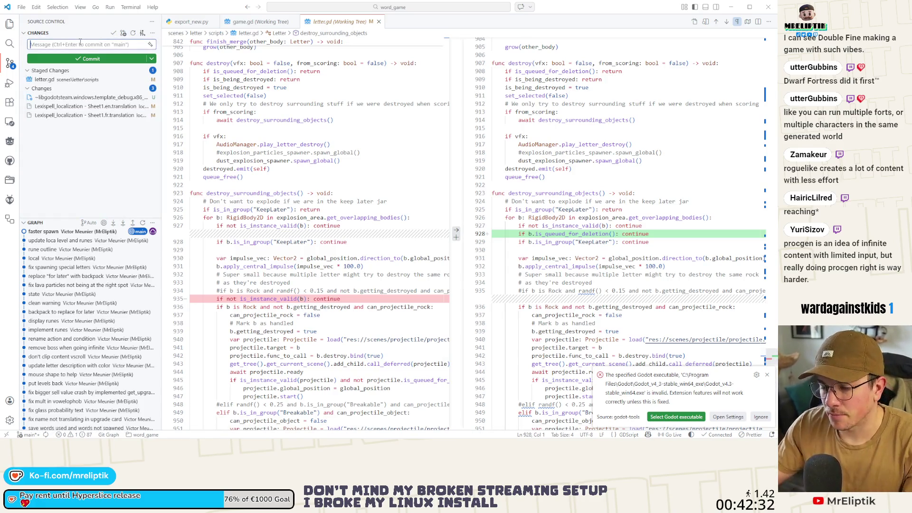
{"action": "left_click", "coordinate": [80, 43]}
{"action": "type", "text": "acd check for queue"}
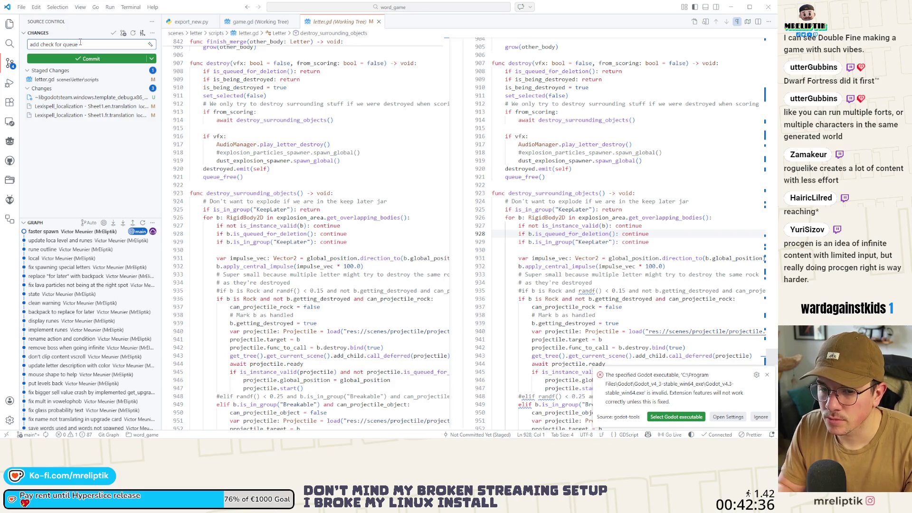
{"action": "type", "text": "ing"}
{"action": "left_click", "coordinate": [90, 59]}
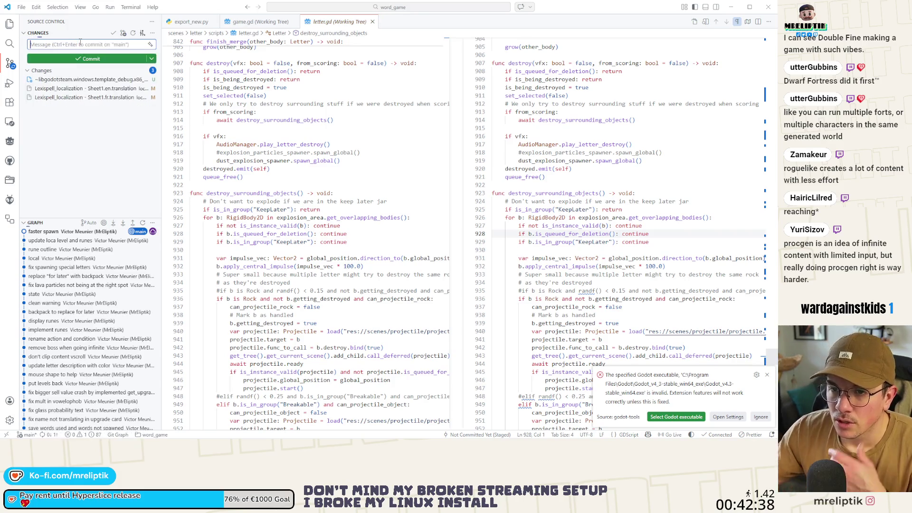
Stage both translation files, dismiss the notification, and commit them as 'localization update'
{"action": "left_click", "coordinate": [60, 90]}
{"action": "left_click", "coordinate": [57, 98]}
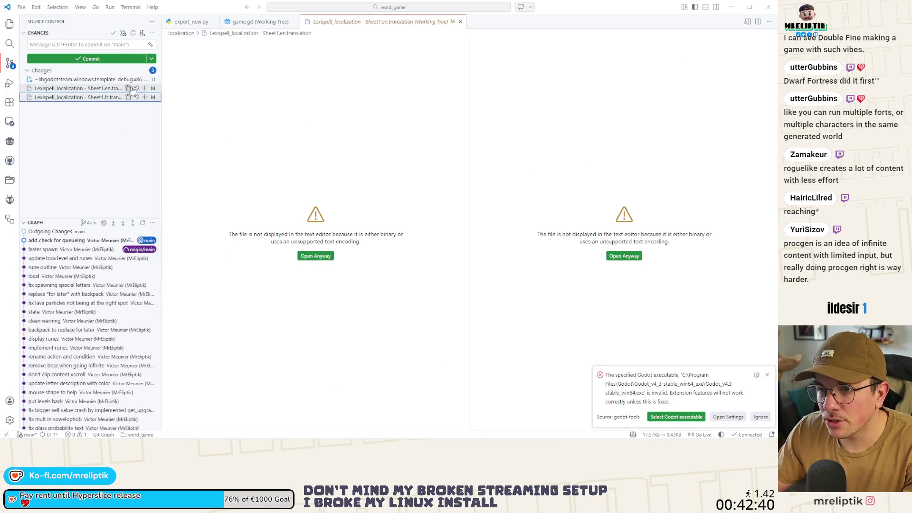
{"action": "left_click", "coordinate": [145, 89]}
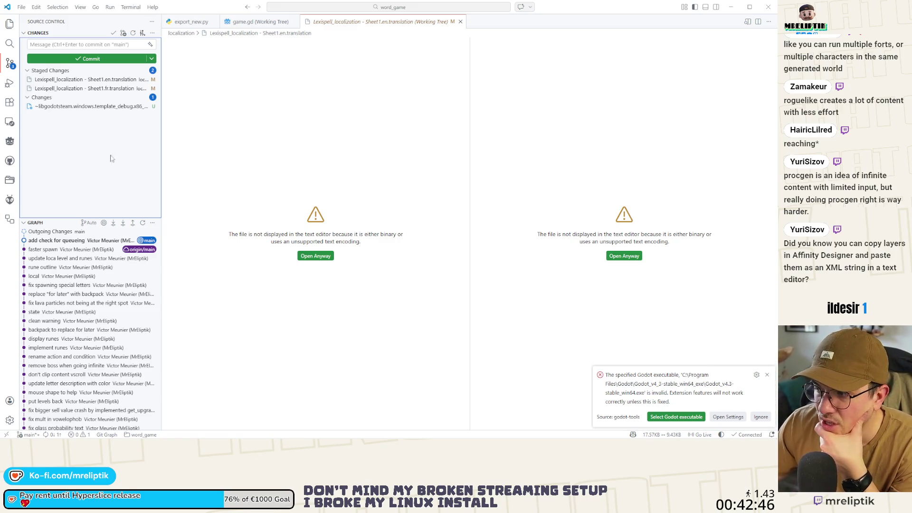
{"action": "left_click", "coordinate": [768, 413]}
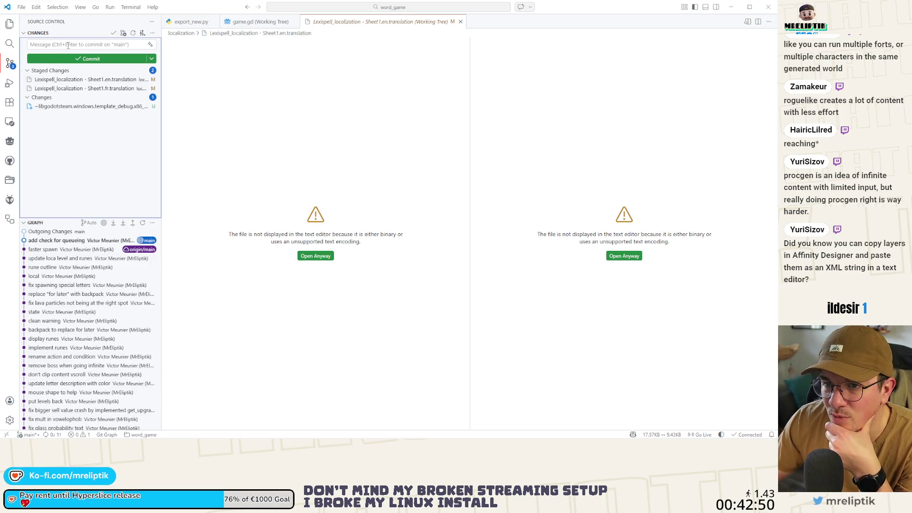
{"action": "type", "text": "loca"}
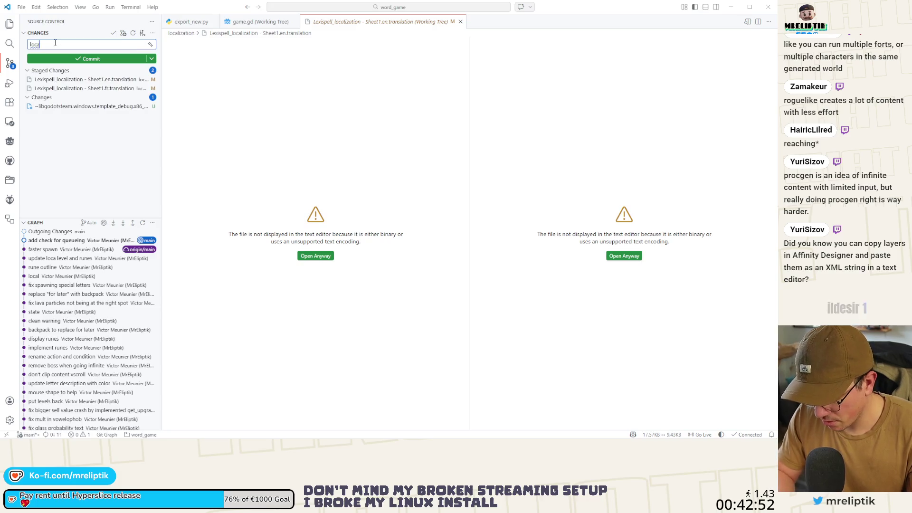
{"action": "type", "text": "lization update"}
{"action": "key", "text": "ctrl+Return"}
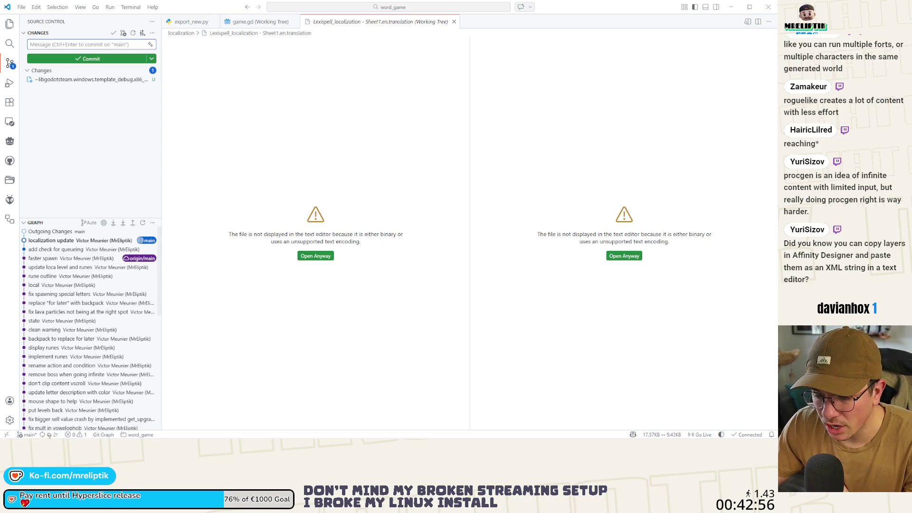
{"action": "left_click", "coordinate": [81, 127]}
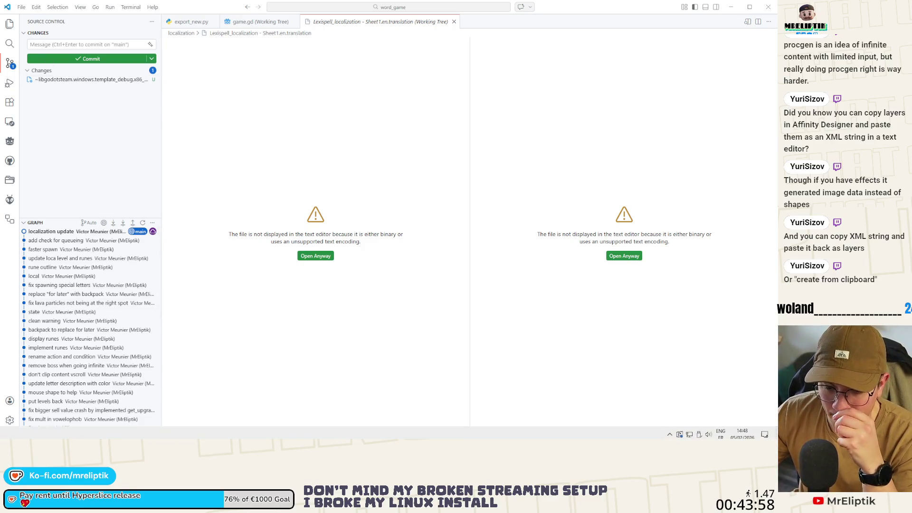
{"action": "key", "text": "alt+Tab"}
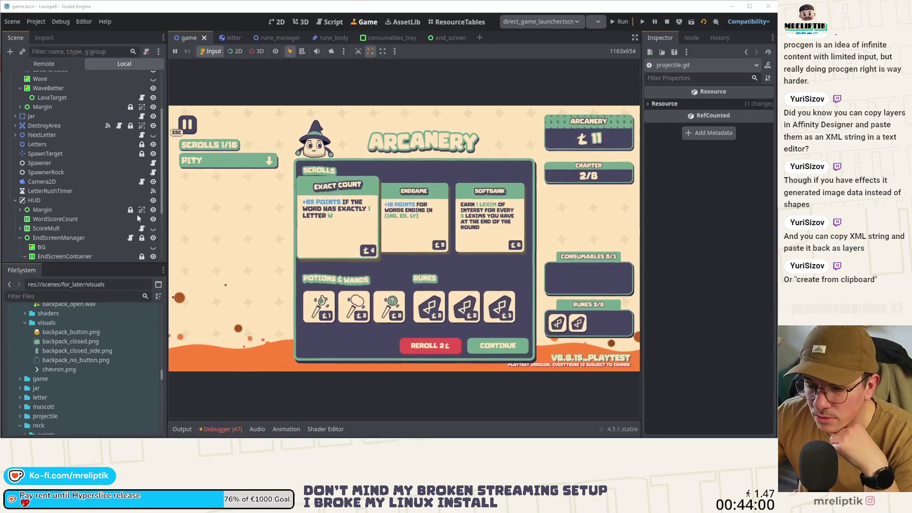
Buy the Exact Count and Endgame scrolls, then clear chapter 3 with the word SAM
{"action": "left_click", "coordinate": [341, 244]}
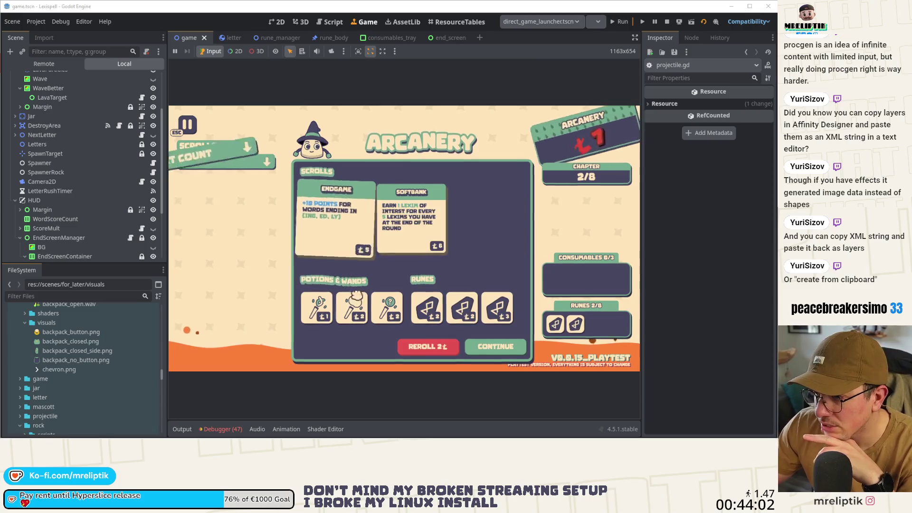
{"action": "left_click", "coordinate": [335, 235]}
{"action": "left_click", "coordinate": [490, 345]}
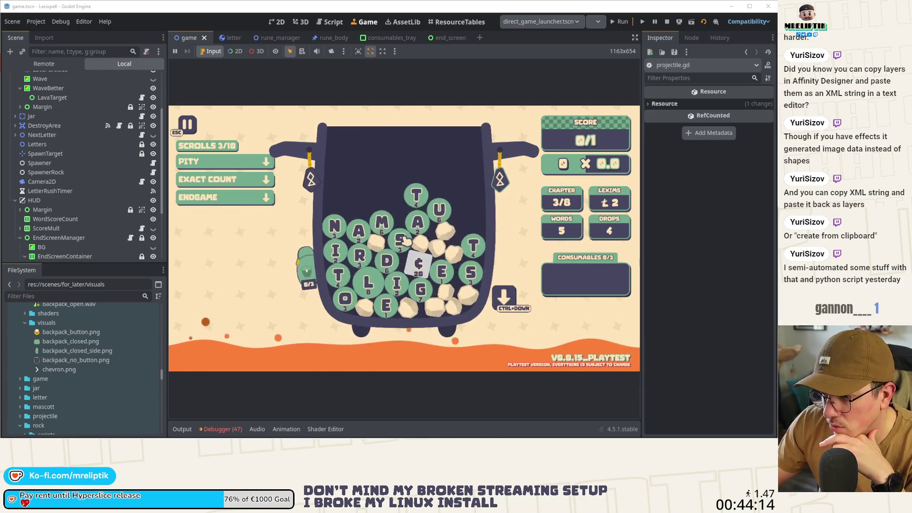
{"action": "type", "text": "sam"}
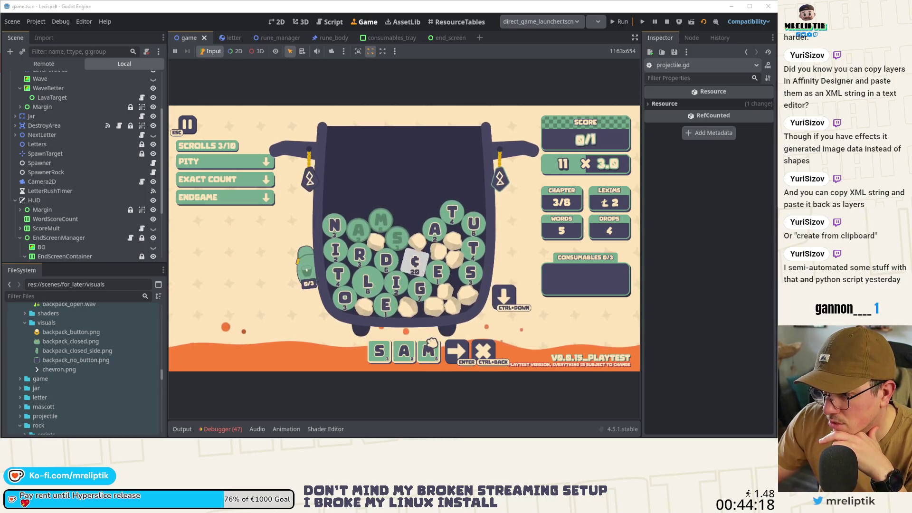
{"action": "key", "text": "Return"}
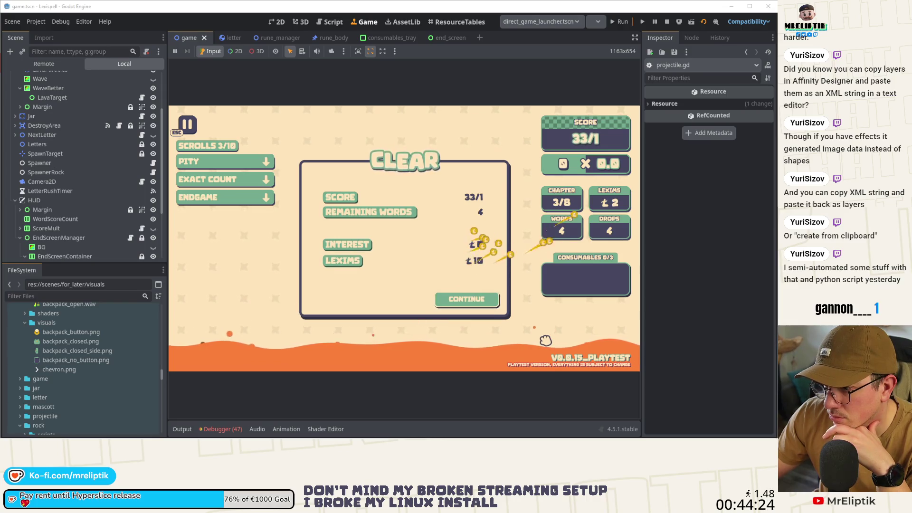
{"action": "left_click", "coordinate": [480, 304]}
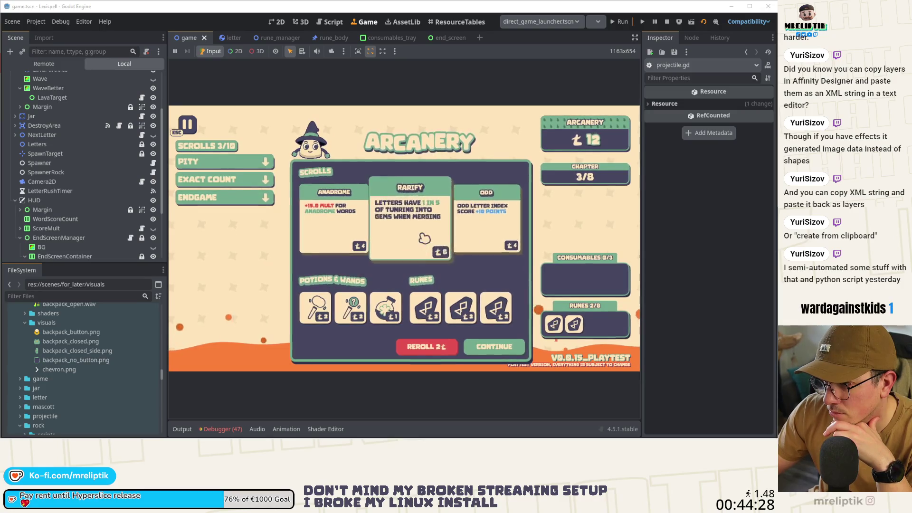
Buy the Odd scroll, start chapter 4 and drop a new batch of letters
{"action": "left_click", "coordinate": [424, 238]}
{"action": "left_click", "coordinate": [481, 351]}
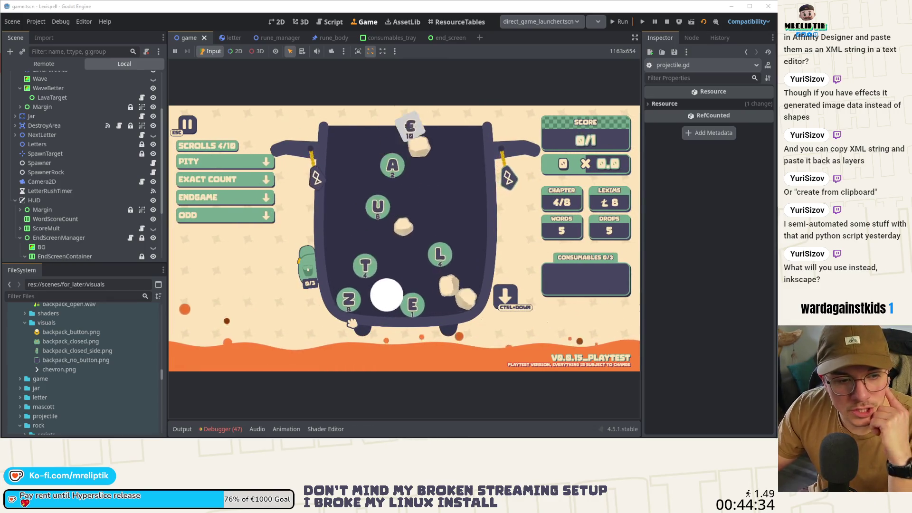
{"action": "left_click", "coordinate": [517, 306]}
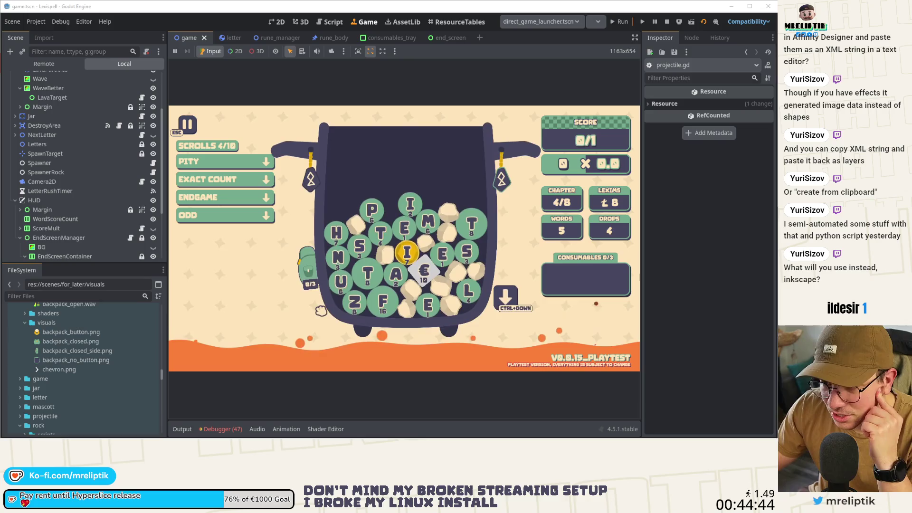
{"action": "mouse_move", "coordinate": [269, 218]}
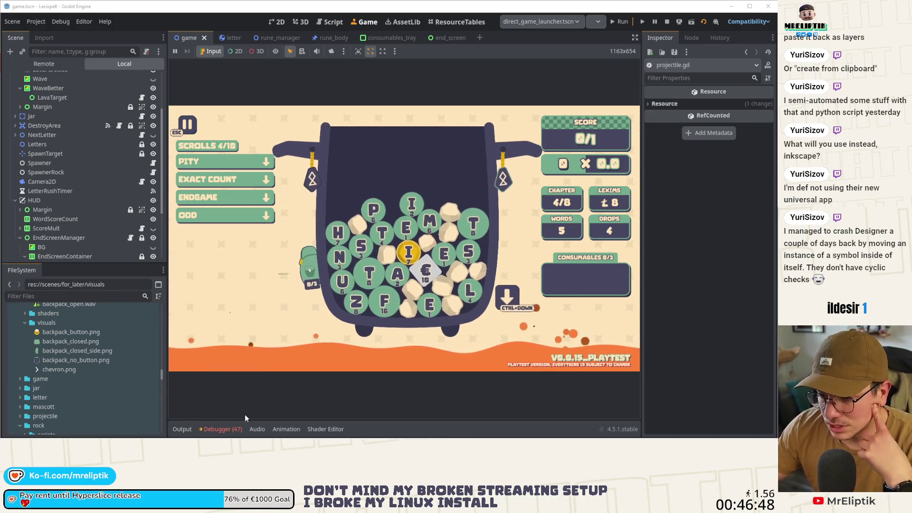
Check the debugger's list of errors and warnings, then hide the debugger
{"action": "left_click", "coordinate": [212, 429]}
{"action": "left_click", "coordinate": [227, 290]}
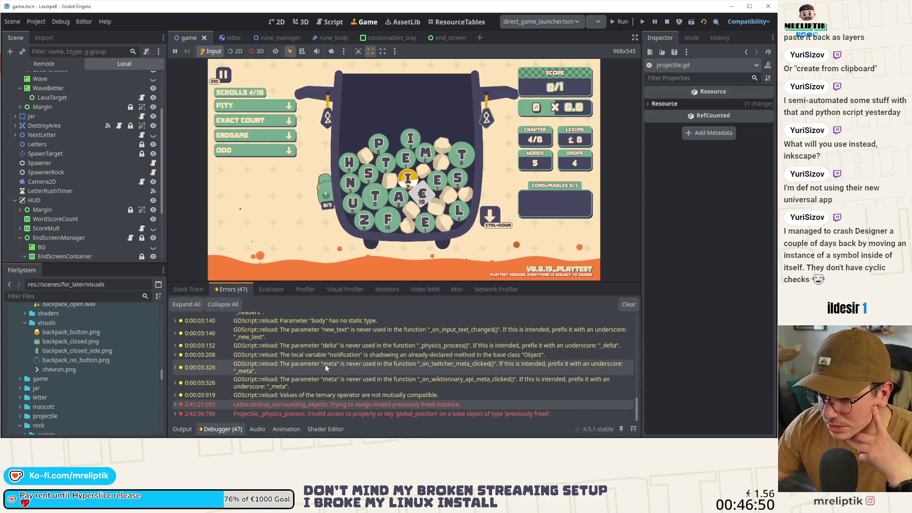
{"action": "left_click", "coordinate": [222, 429]}
Drop a fresh batch of letters into the cauldron with Ctrl+Down, leaving 3 drops
{"action": "mouse_move", "coordinate": [310, 287]}
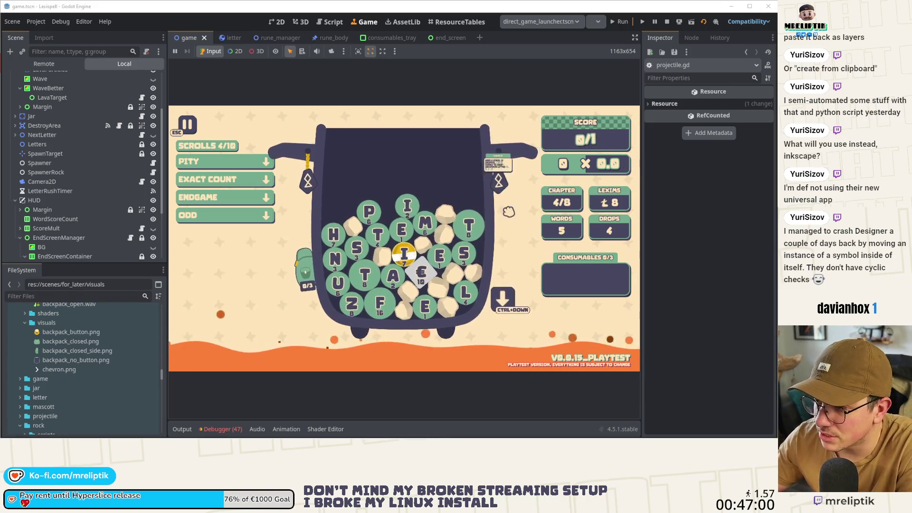
{"action": "mouse_move", "coordinate": [297, 182]}
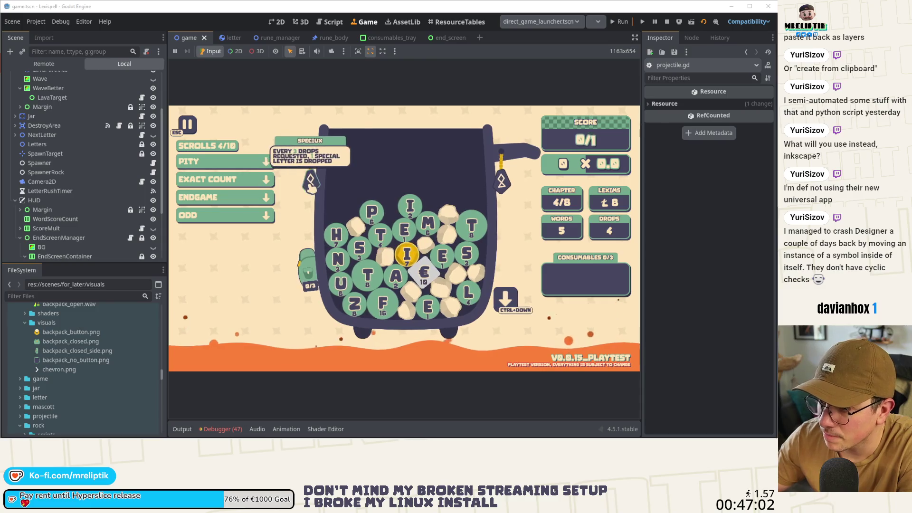
{"action": "mouse_move", "coordinate": [238, 199]}
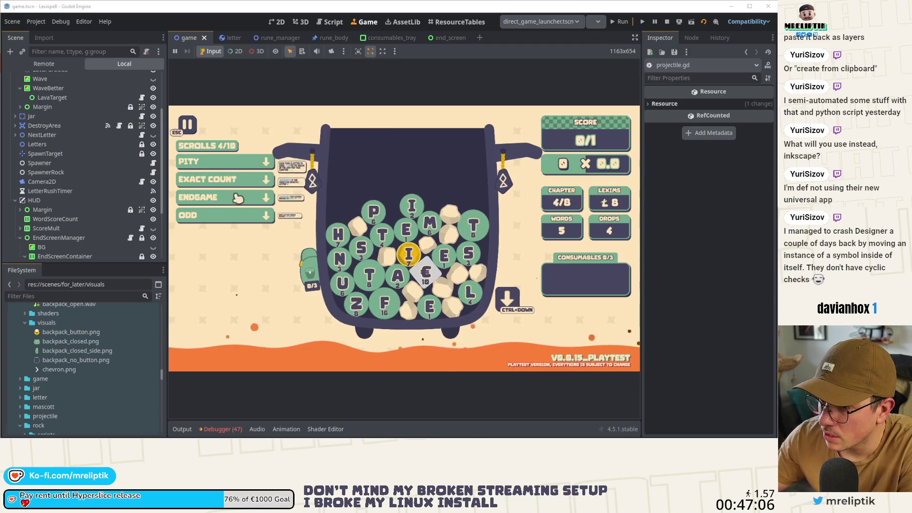
{"action": "key", "text": "ctrl+Down"}
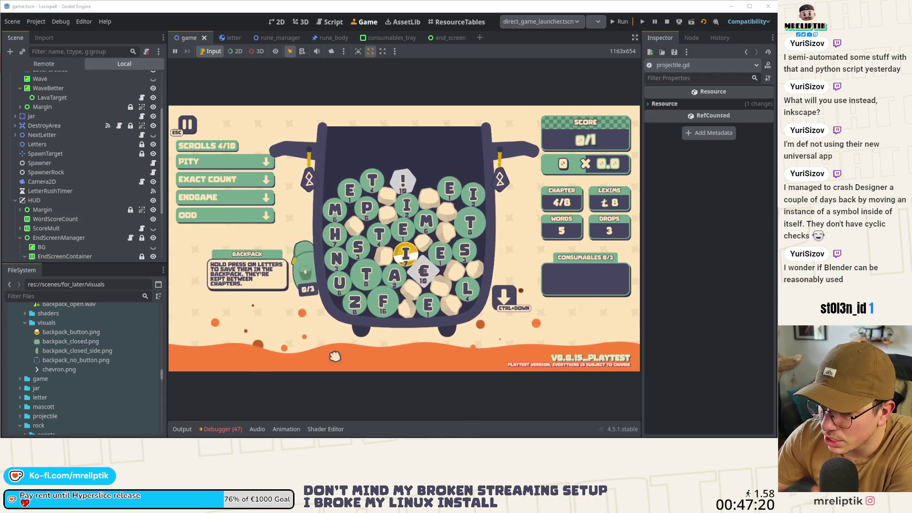
Hold-press the I tile, then the € tile, so both go into the backpack
{"action": "left_click", "coordinate": [408, 259]}
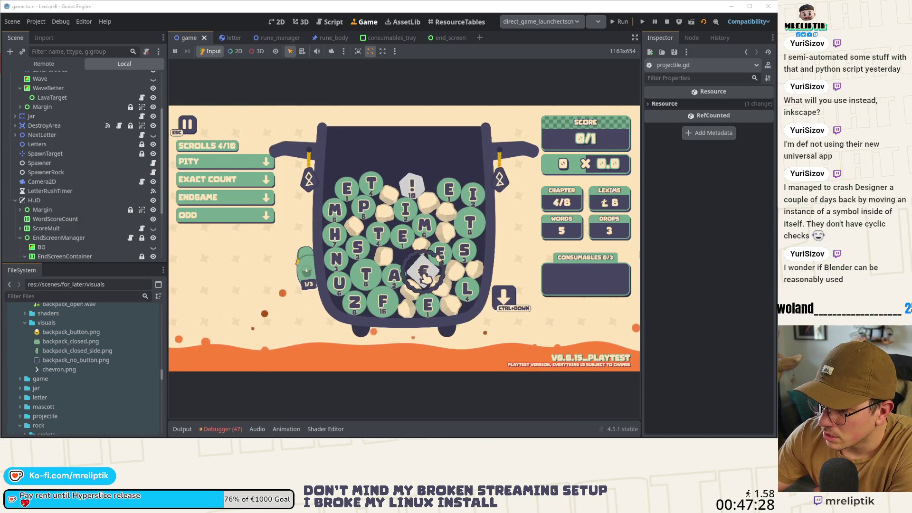
{"action": "left_click", "coordinate": [425, 278]}
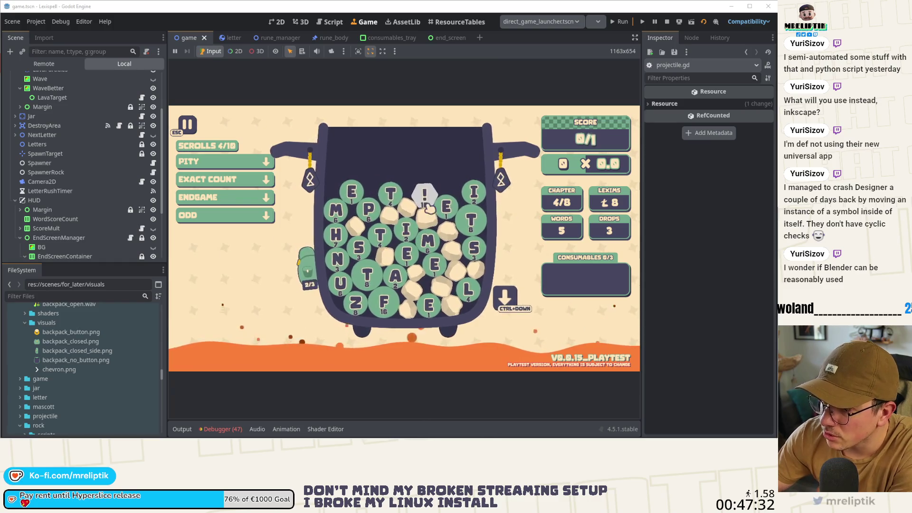
{"action": "mouse_move", "coordinate": [430, 203]}
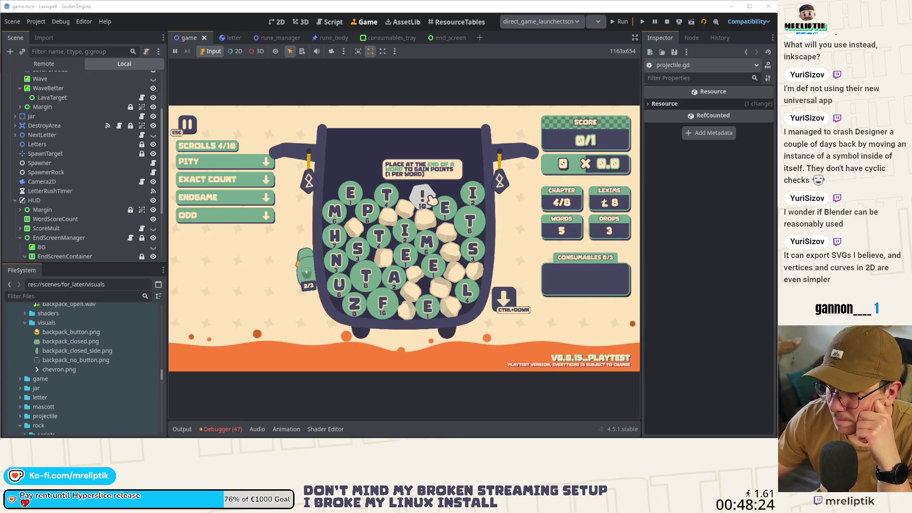
Store the ! tile in the backpack, then open, close and reopen it to check all three tiles
{"action": "left_click", "coordinate": [429, 200]}
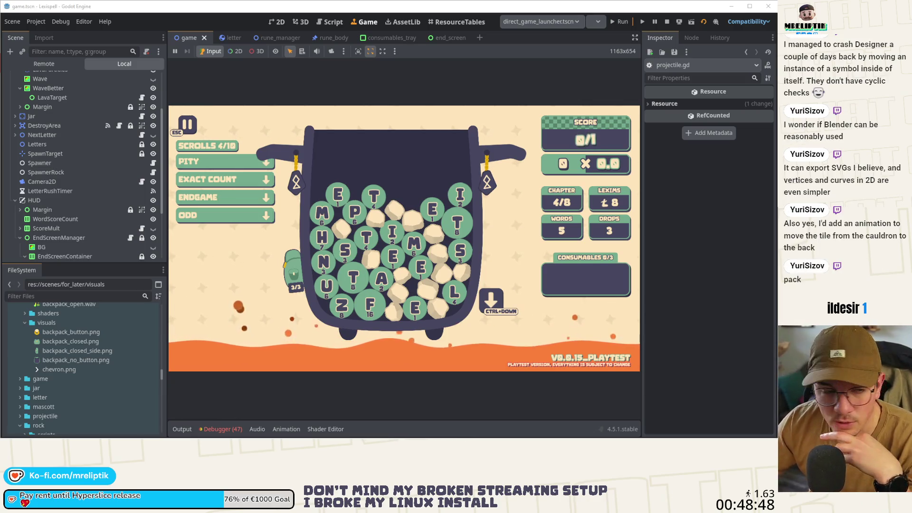
{"action": "left_click", "coordinate": [292, 271]}
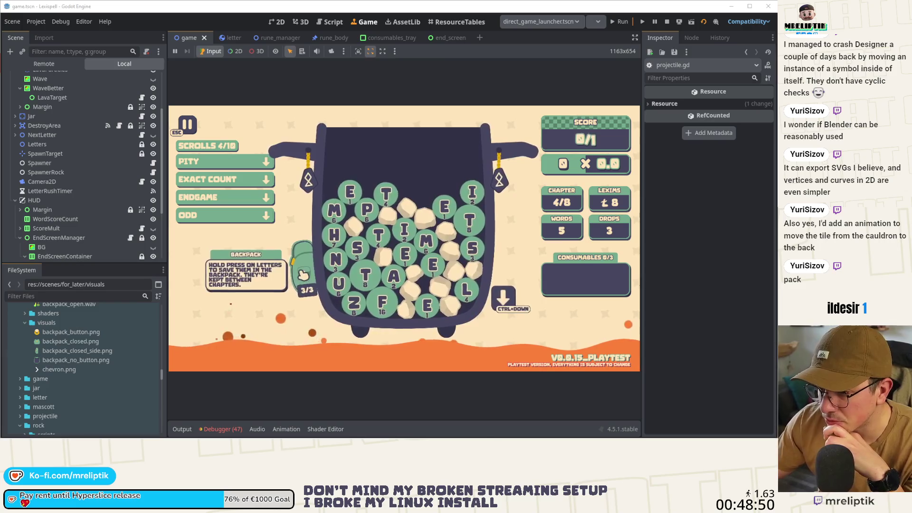
{"action": "left_click", "coordinate": [300, 346]}
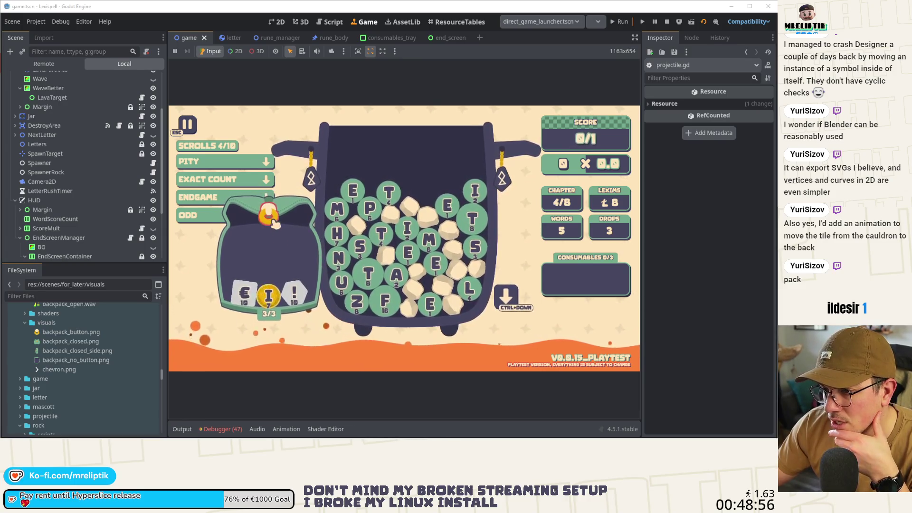
{"action": "left_click", "coordinate": [305, 268]}
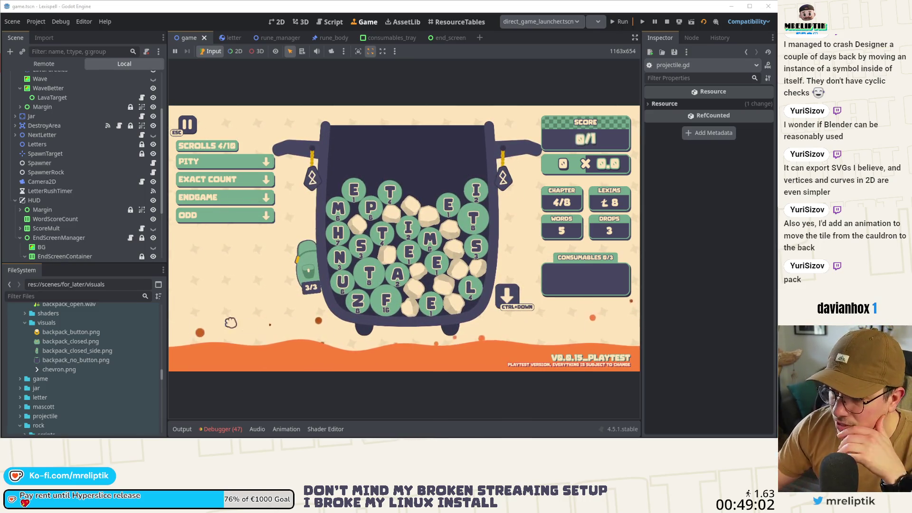
{"action": "left_click", "coordinate": [221, 429]}
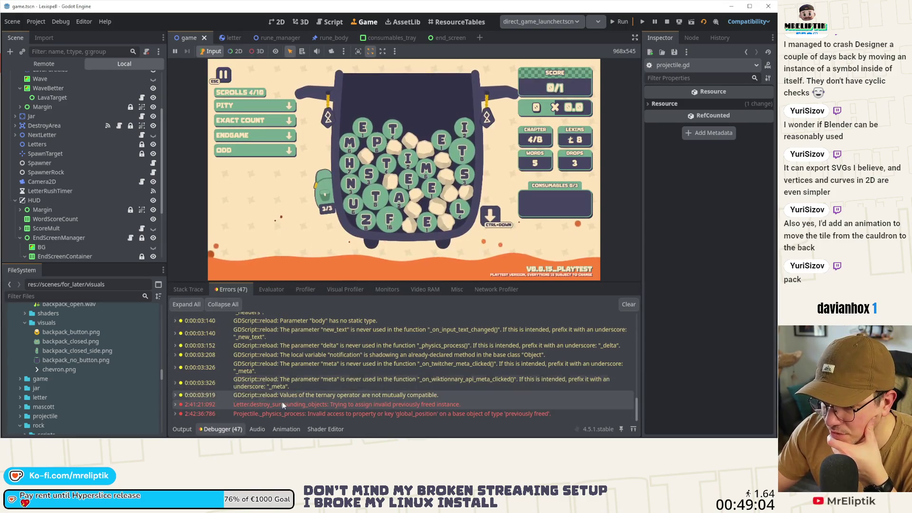
{"action": "left_click", "coordinate": [236, 427]}
{"action": "mouse_move", "coordinate": [271, 215]}
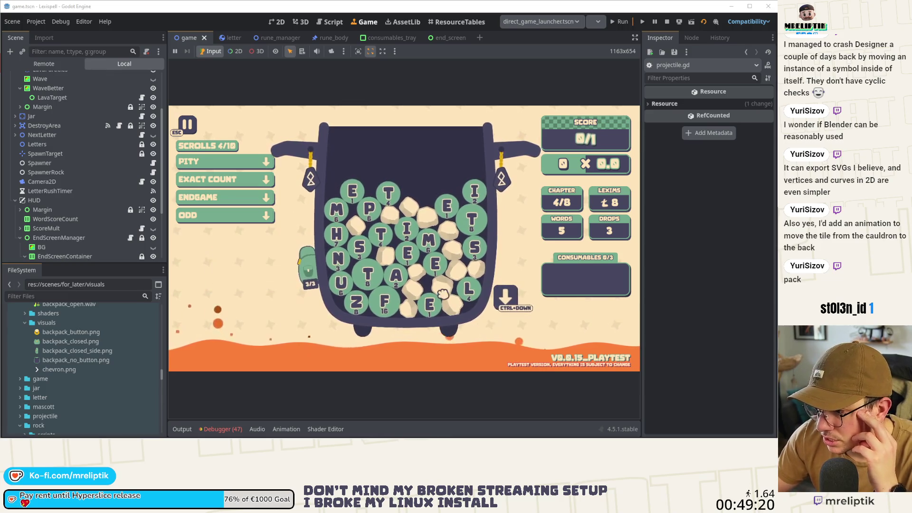
{"action": "left_click", "coordinate": [513, 306]}
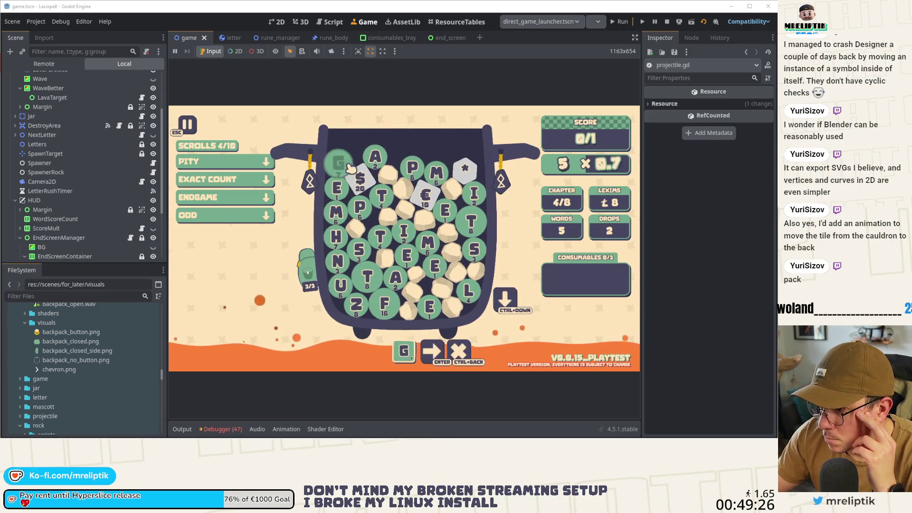
Add the $ tile to submit G A $, clear the remaining rocks, and continue past chapter 4
{"action": "left_click", "coordinate": [365, 182]}
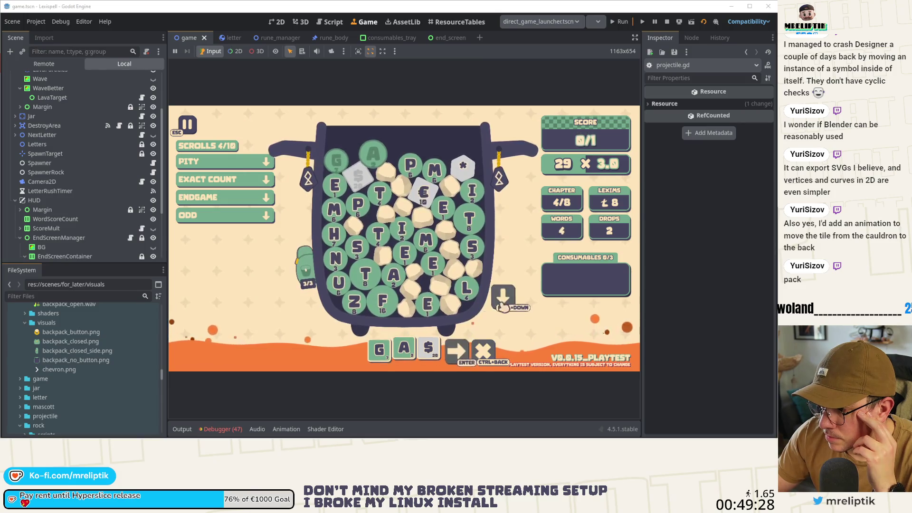
{"action": "key", "text": "Return"}
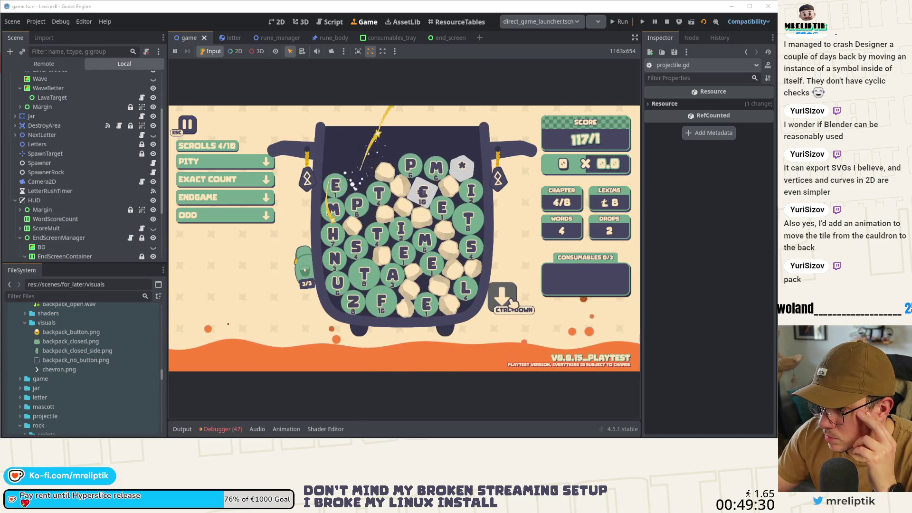
{"action": "left_click", "coordinate": [512, 302]}
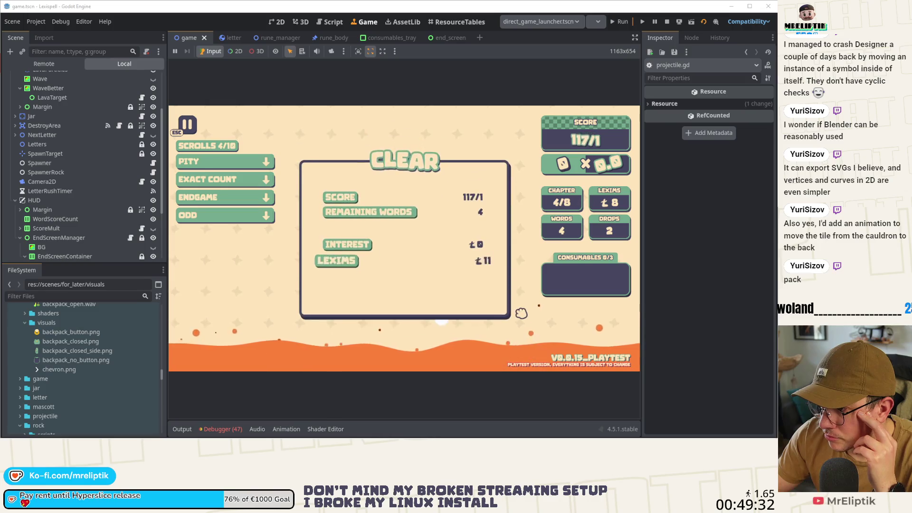
{"action": "left_click", "coordinate": [469, 302]}
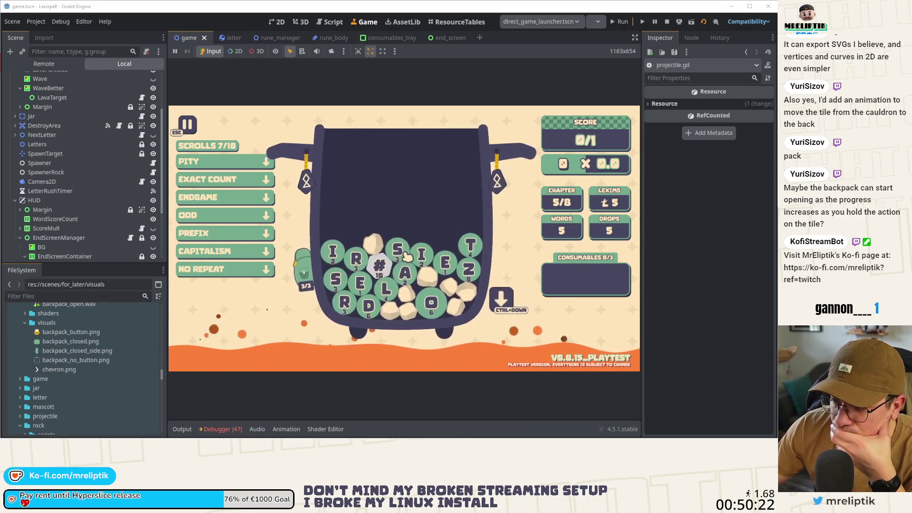
Test holding the S tile in chapter 5, then open the backpack to view saved tiles
{"action": "left_click", "coordinate": [399, 256]}
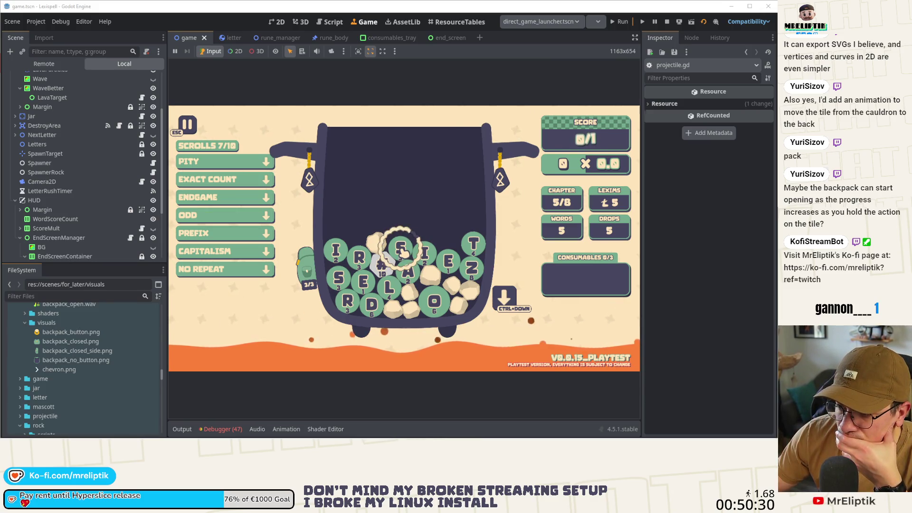
{"action": "left_click", "coordinate": [403, 253]}
{"action": "left_click", "coordinate": [404, 252]}
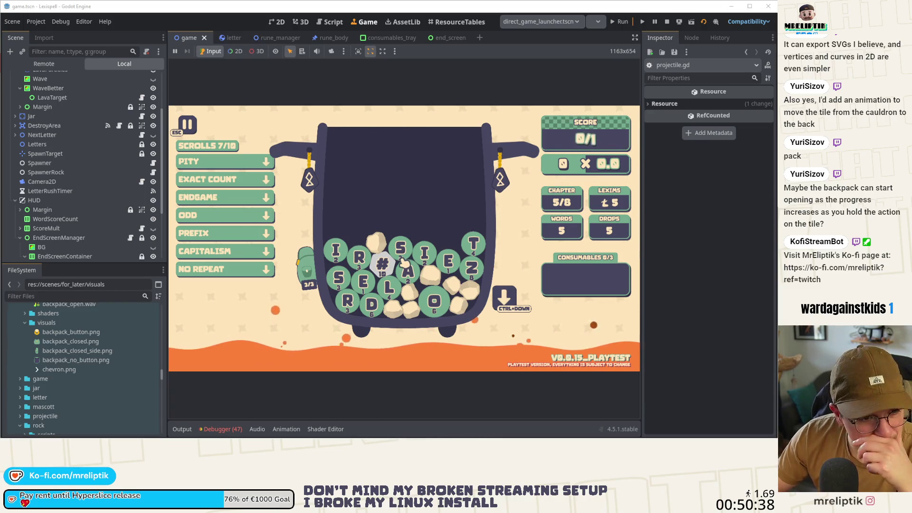
{"action": "left_click", "coordinate": [405, 256]}
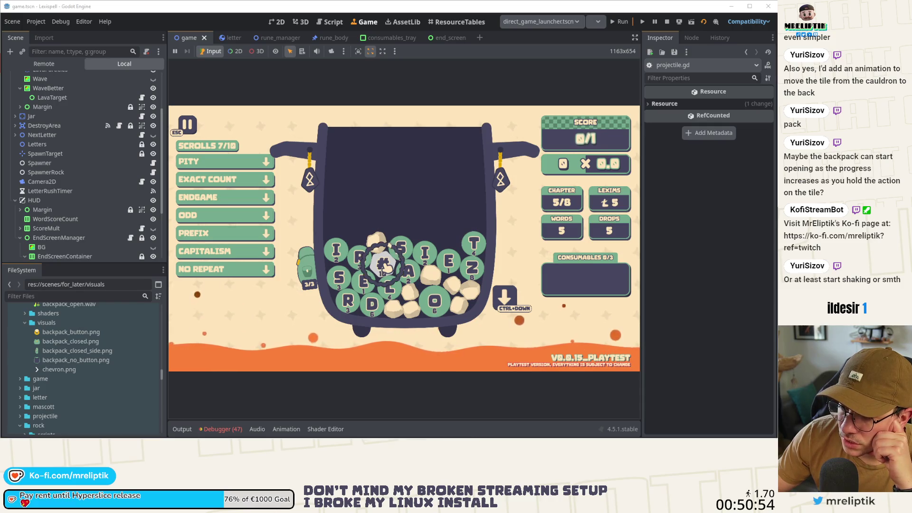
{"action": "left_click", "coordinate": [308, 270]}
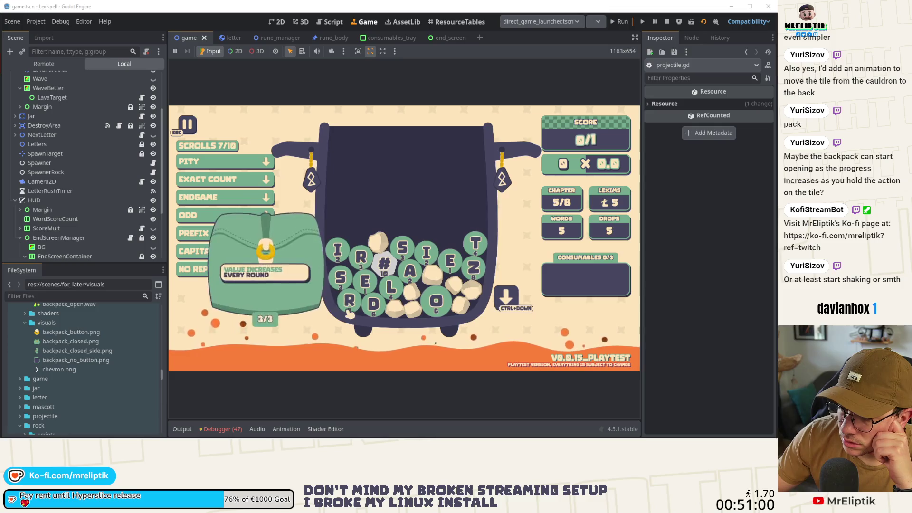
Spell SIR plus the backpack's ! tile, scoring 209, and continue past the CLEAR panel
{"action": "mouse_move", "coordinate": [266, 285]}
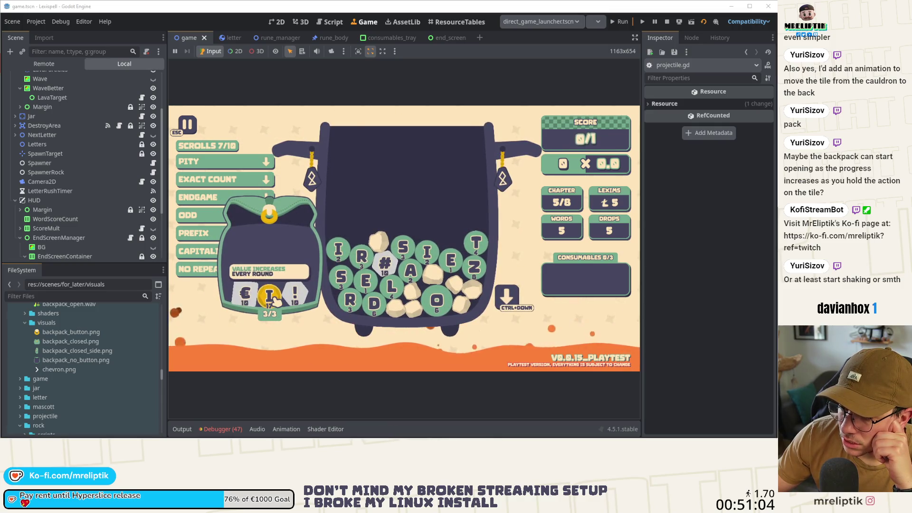
{"action": "type", "text": "sir"}
{"action": "left_click", "coordinate": [306, 300]}
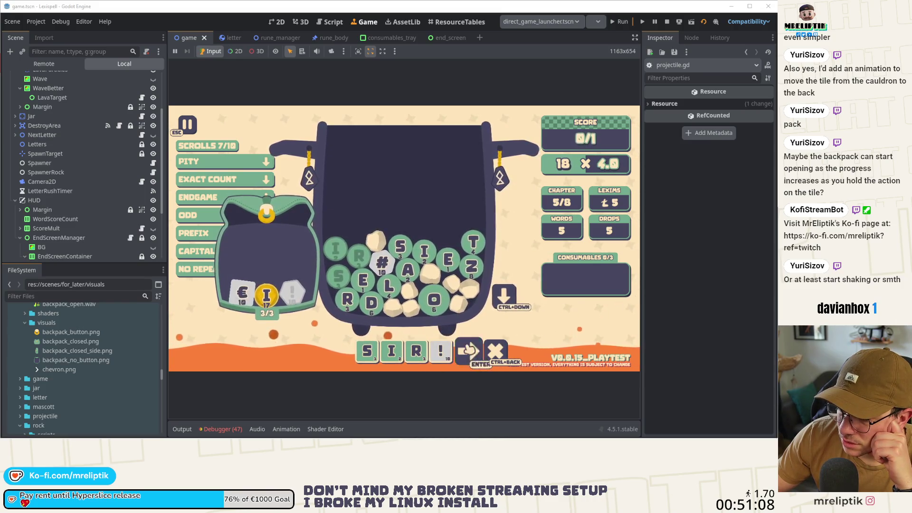
{"action": "key", "text": "Return"}
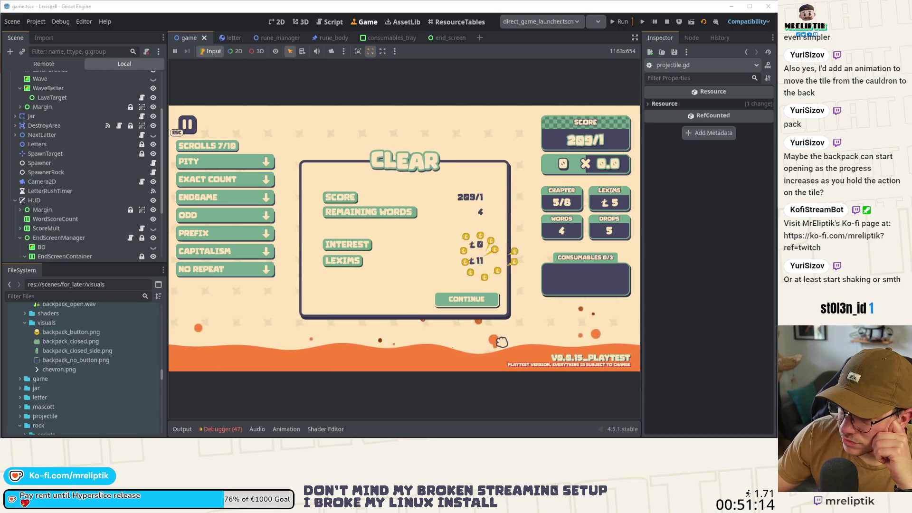
{"action": "left_click", "coordinate": [489, 298]}
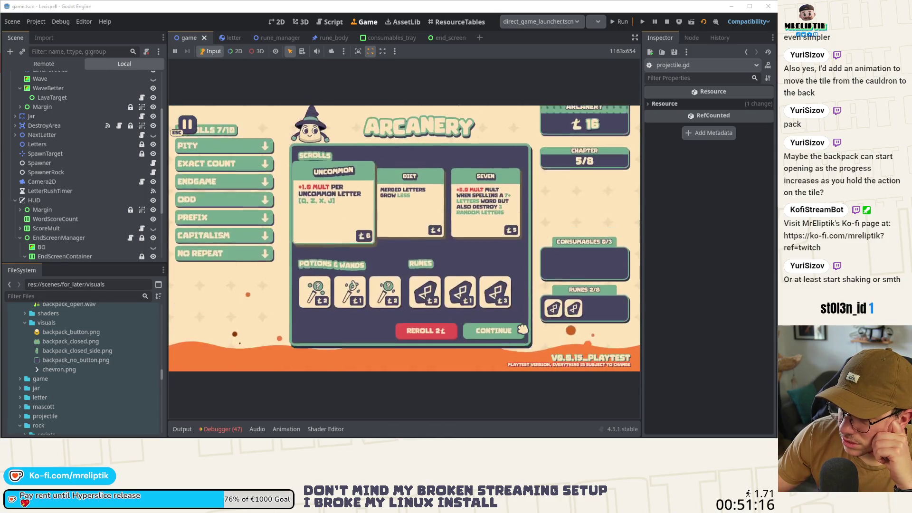
Buy the UNCOMMON and SEVEN scrolls, leave the Arcanery shop, and start chapter 6
{"action": "left_click", "coordinate": [334, 221]}
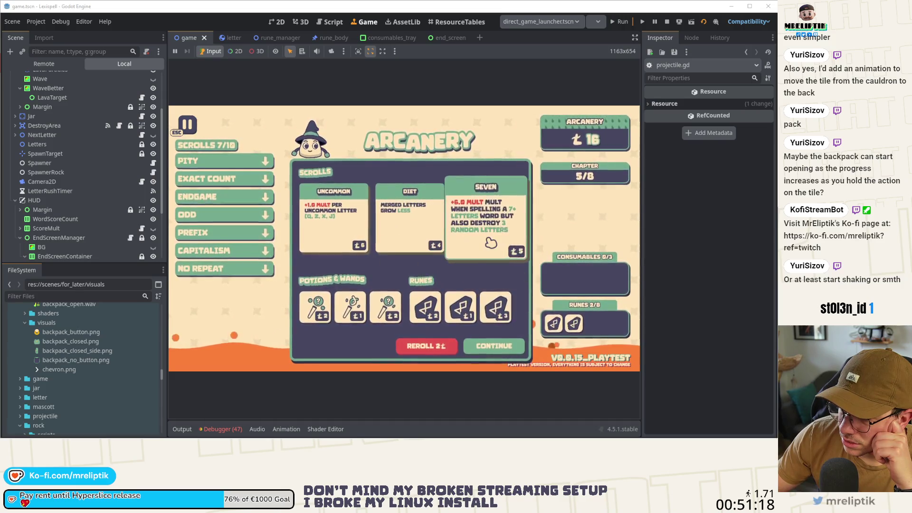
{"action": "left_click", "coordinate": [428, 228]}
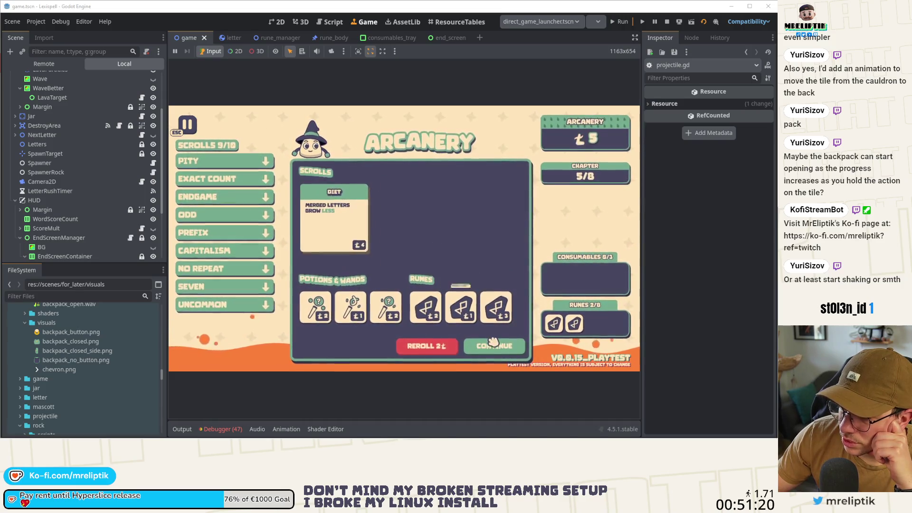
{"action": "left_click", "coordinate": [490, 346]}
{"action": "left_click", "coordinate": [526, 247]}
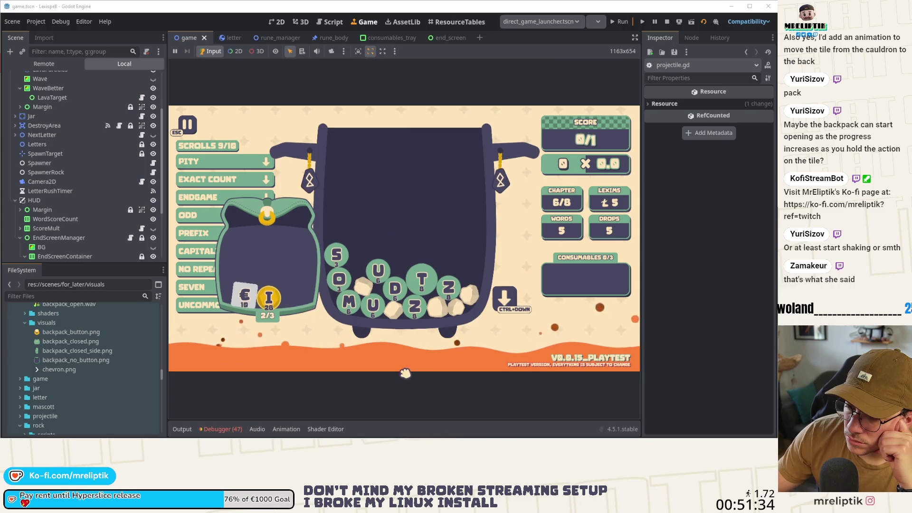
Use and return the saved I tile to the backpack, then add and remove the S tile
{"action": "left_click", "coordinate": [272, 299]}
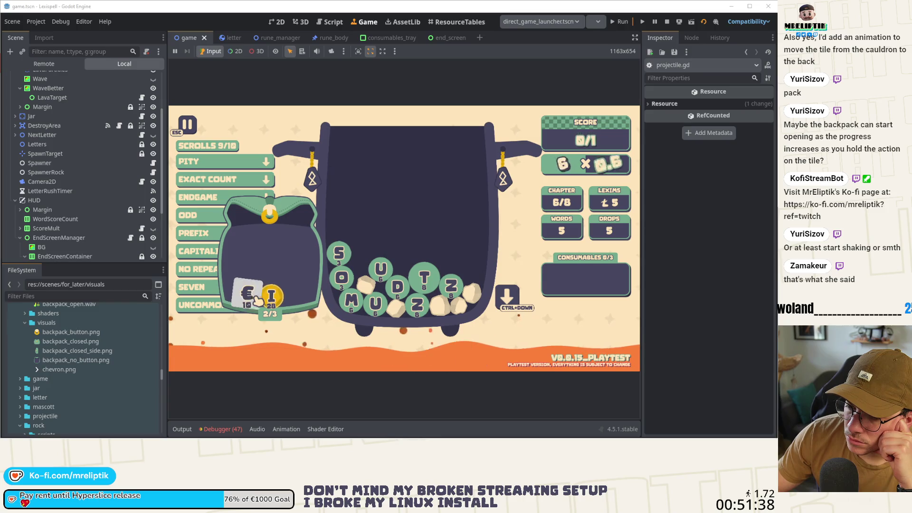
{"action": "left_click", "coordinate": [272, 299]}
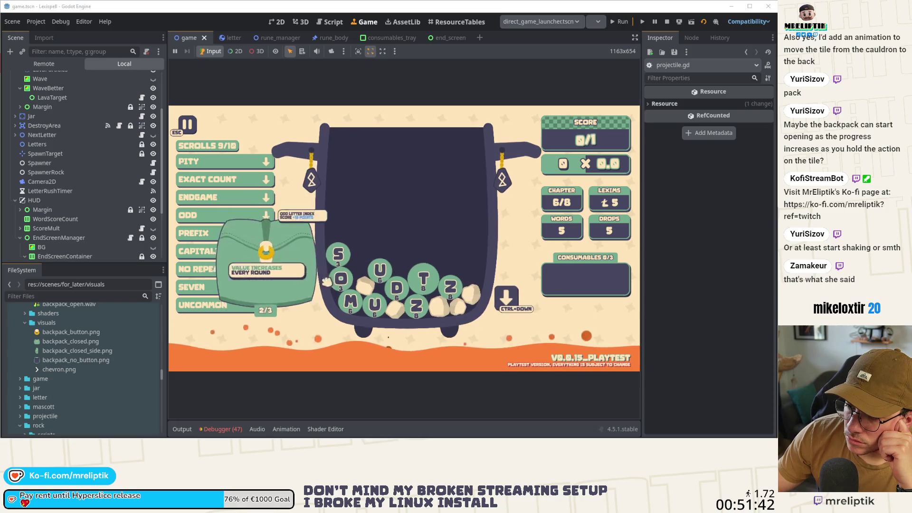
{"action": "left_click", "coordinate": [340, 254]}
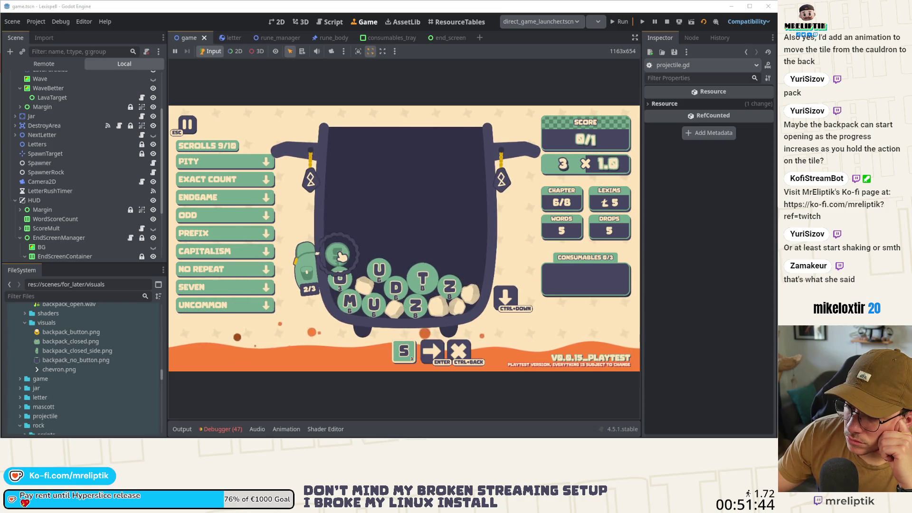
{"action": "left_click", "coordinate": [340, 255]}
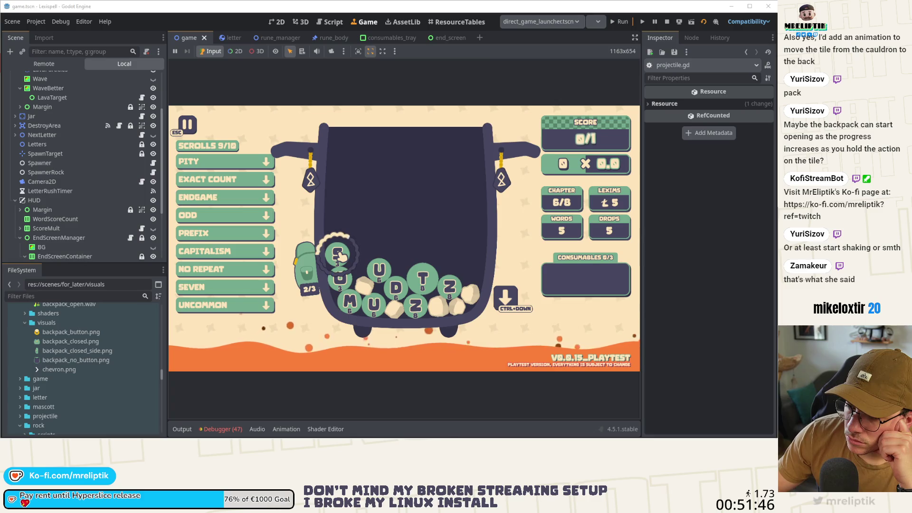
{"action": "mouse_move", "coordinate": [308, 273]}
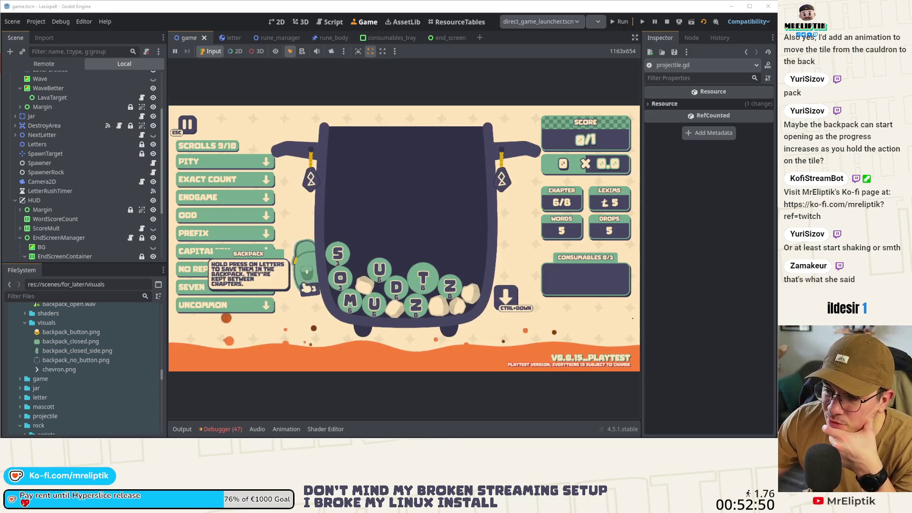
Open and close the backpack, then hold the S tile to try saving it
{"action": "left_click", "coordinate": [307, 284]}
{"action": "left_click", "coordinate": [268, 218]}
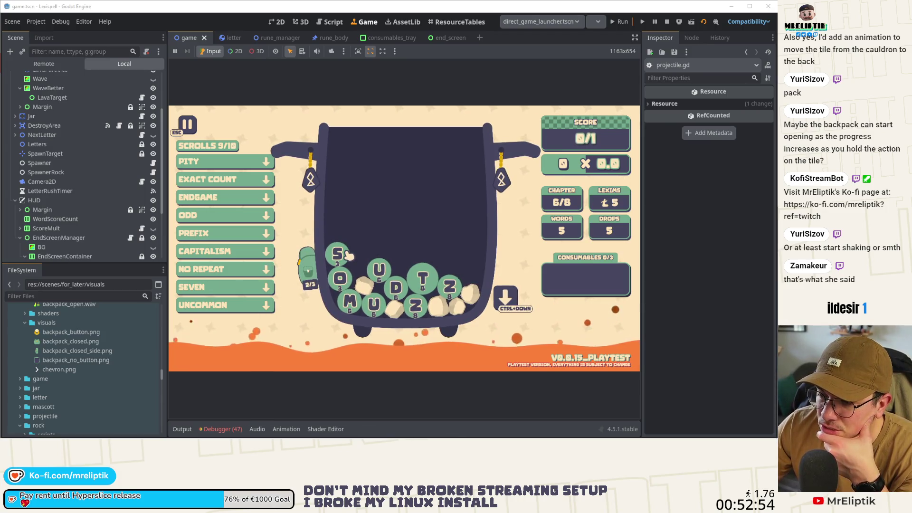
{"action": "left_click_drag", "start_coordinate": [340, 260], "coordinate": [340, 257]}
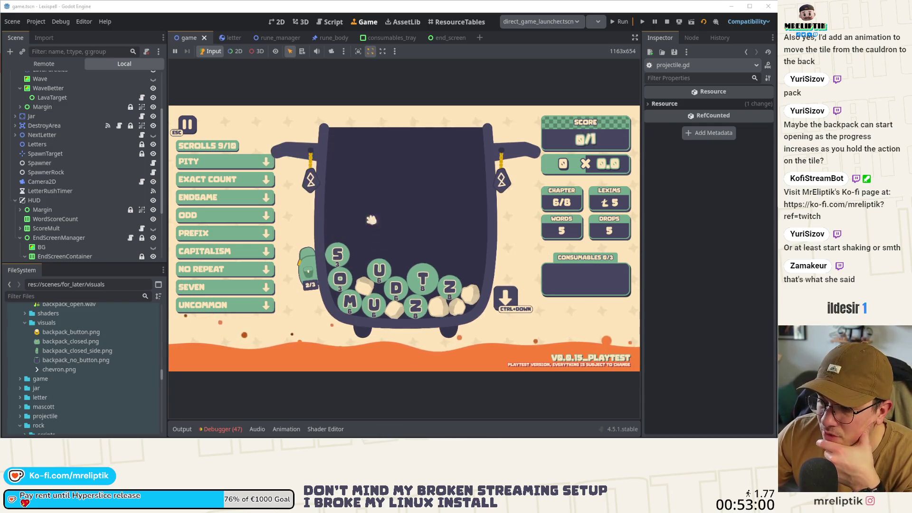
{"action": "mouse_move", "coordinate": [320, 280]}
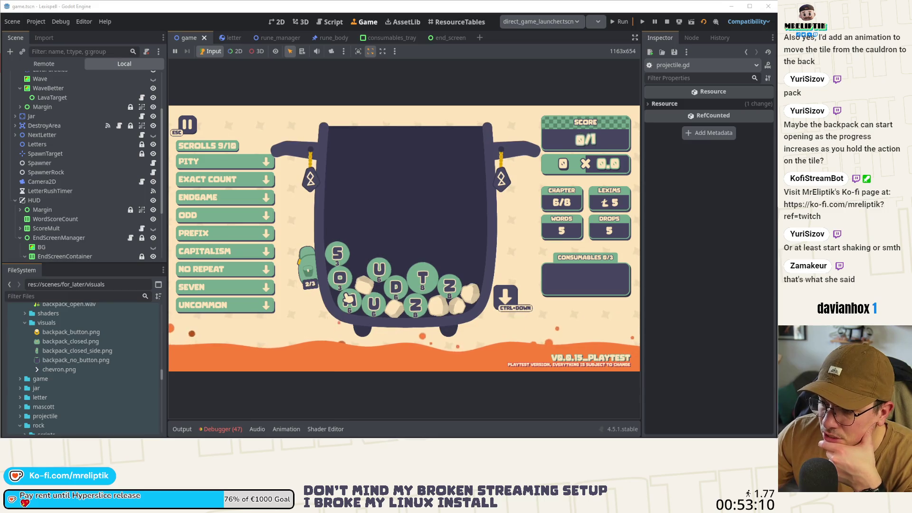
Open the backpack, hold the S tile to store it (3/3), and show the debugger's errors
{"action": "left_click", "coordinate": [307, 269]}
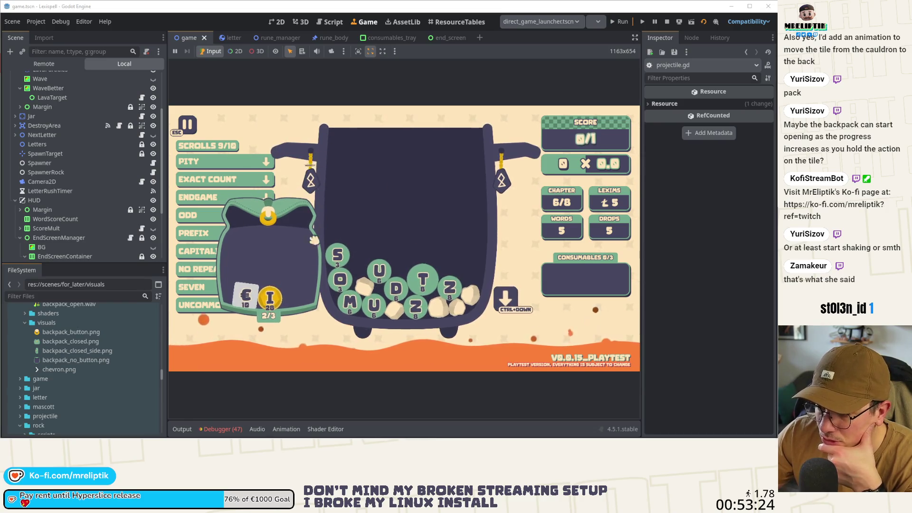
{"action": "mouse_move", "coordinate": [272, 299]}
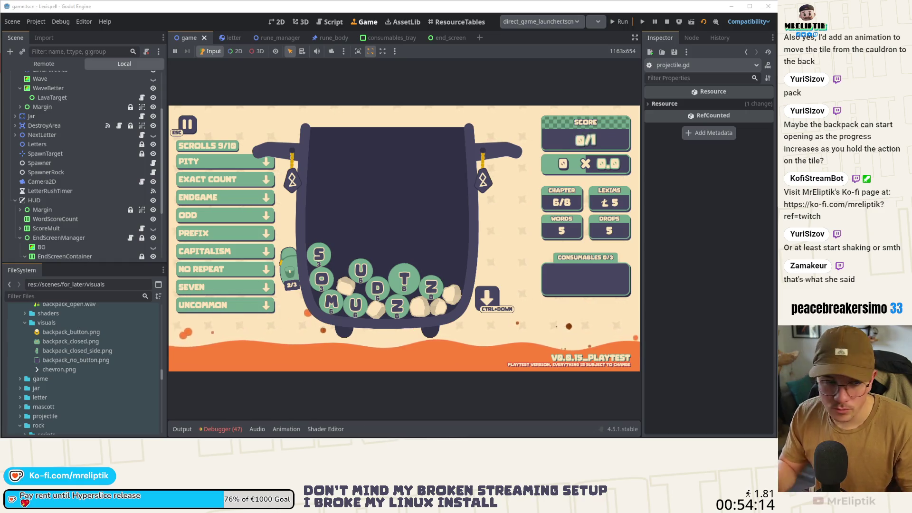
{"action": "mouse_move", "coordinate": [304, 290]}
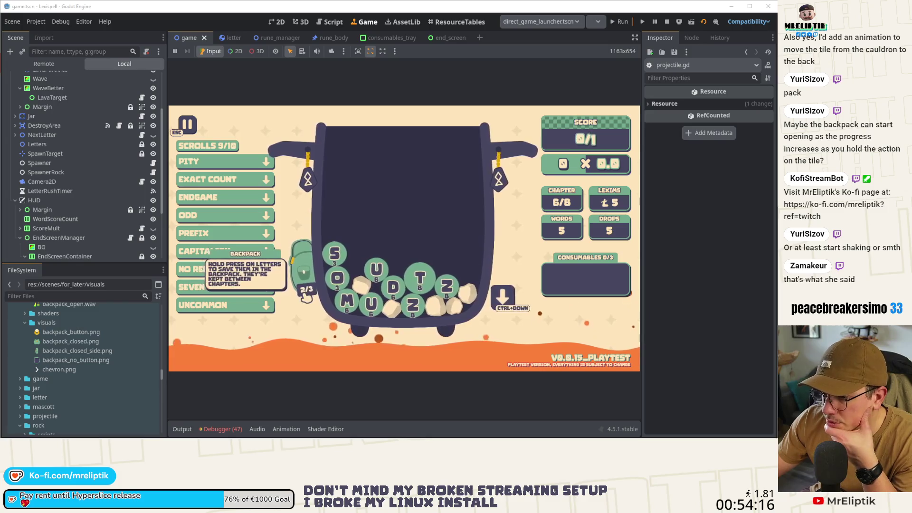
{"action": "left_click", "coordinate": [337, 255]}
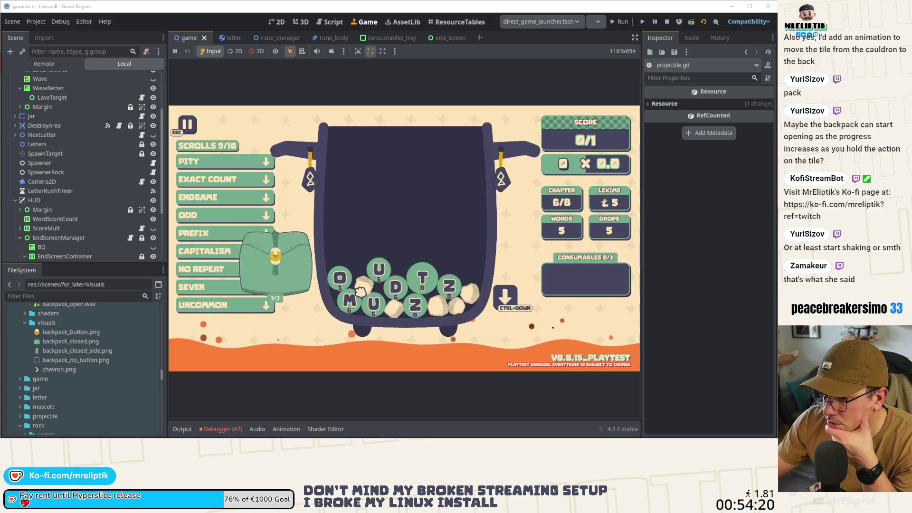
{"action": "left_click", "coordinate": [214, 432]}
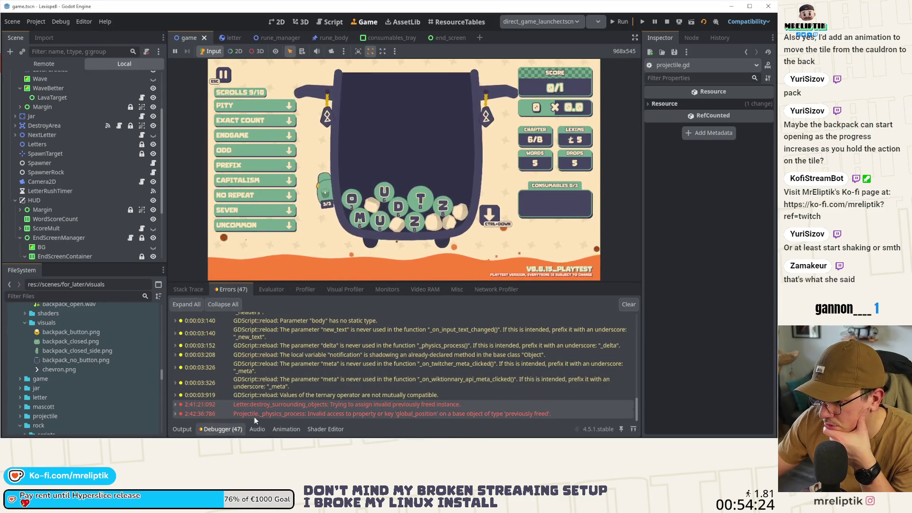
Hide the debugger panel and switch to the letter scene, showing letter.gd
{"action": "left_click", "coordinate": [221, 429]}
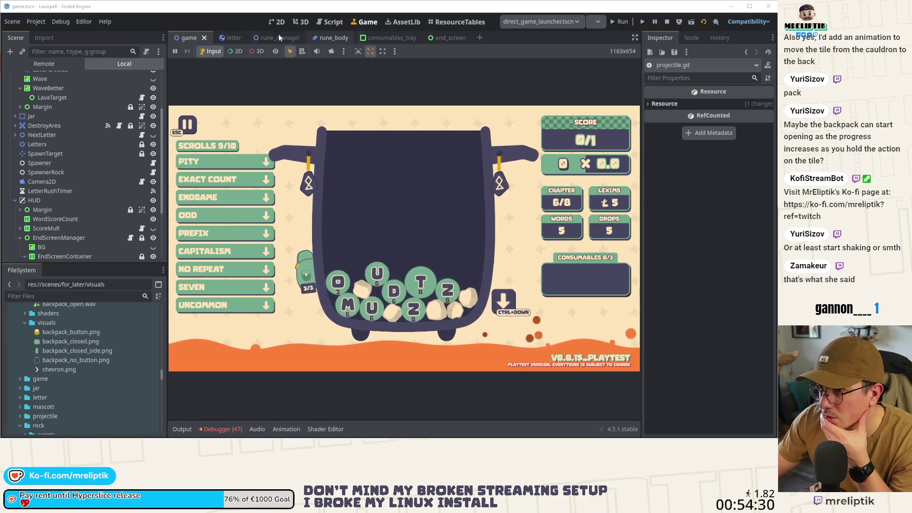
{"action": "left_click", "coordinate": [221, 38]}
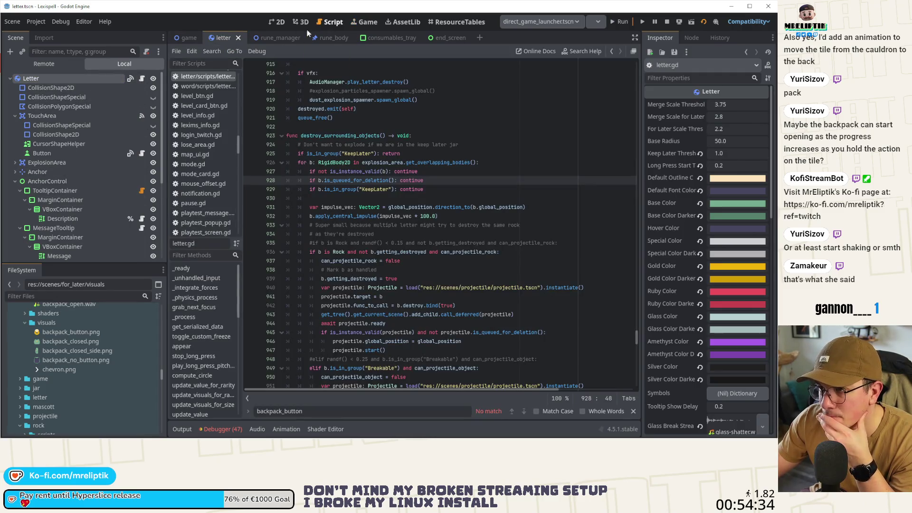
View the letter scene in 2D, collapse AnchorControl, and select the Anchor node
{"action": "left_click", "coordinate": [277, 22]}
{"action": "scroll", "coordinate": [67, 164], "scroll_direction": "down", "scroll_amount": 2}
{"action": "scroll", "coordinate": [45, 189], "scroll_direction": "up", "scroll_amount": 1}
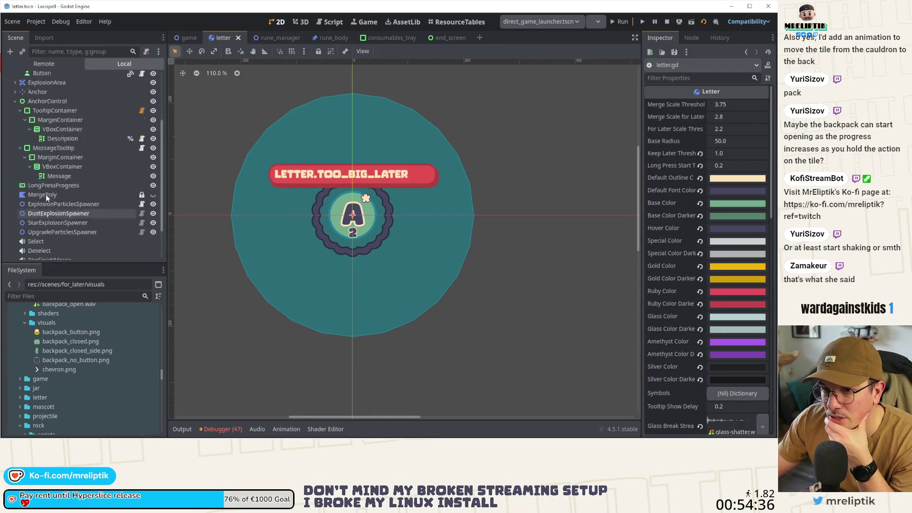
{"action": "left_click", "coordinate": [15, 146]}
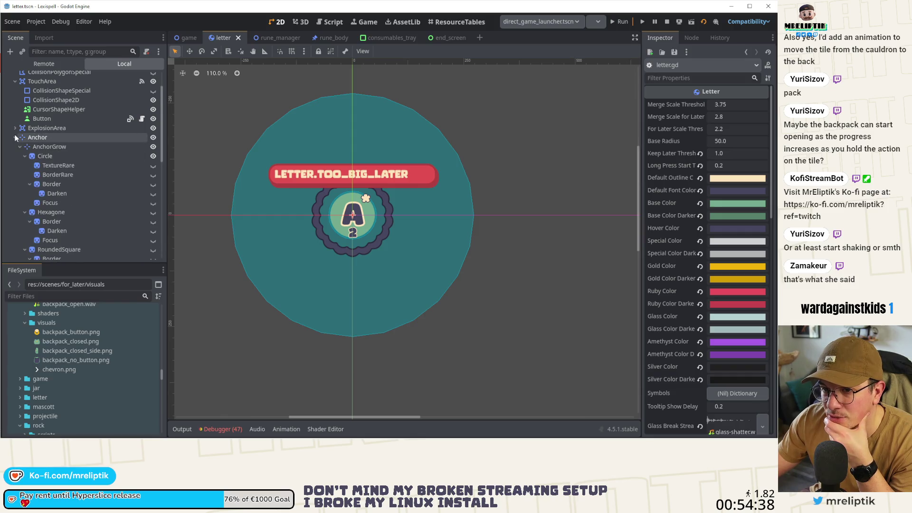
{"action": "left_click", "coordinate": [38, 137]}
Change the Anchor's Transform scale, then reset it back to 1.0
{"action": "left_click", "coordinate": [668, 128]}
{"action": "left_click", "coordinate": [668, 128]}
{"action": "left_click", "coordinate": [666, 129]}
{"action": "mouse_move", "coordinate": [737, 174]}
{"action": "left_mouse_down"}
{"action": "mouse_move", "coordinate": [727, 174]}
{"action": "mouse_move", "coordinate": [789, 174]}
{"action": "left_mouse_up"}
{"action": "scroll", "coordinate": [389, 217], "scroll_direction": "down", "scroll_amount": 10}
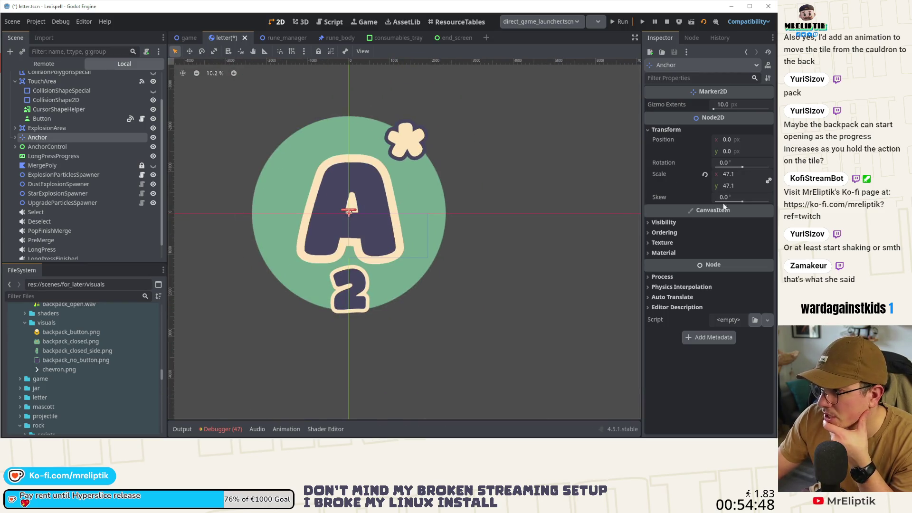
{"action": "left_click", "coordinate": [705, 175]}
{"action": "scroll", "coordinate": [350, 215], "scroll_direction": "up", "scroll_amount": 10}
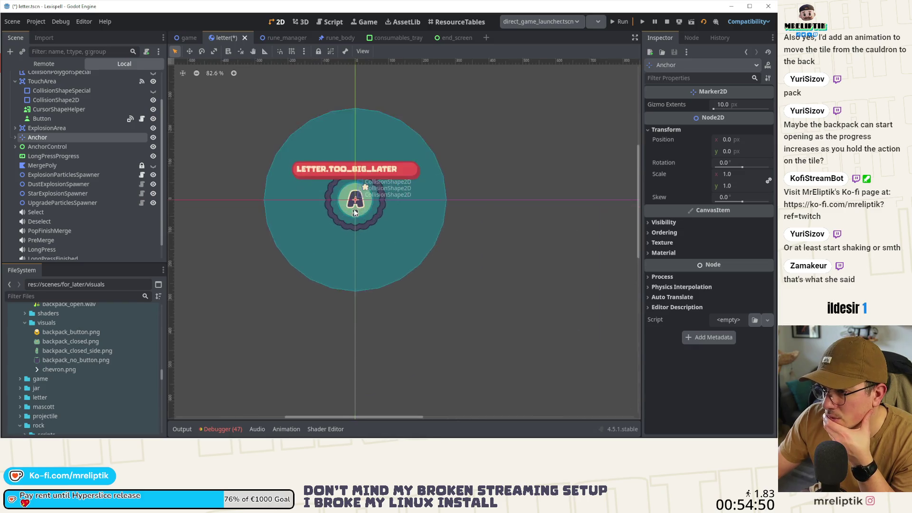
{"action": "scroll", "coordinate": [354, 212], "scroll_direction": "up", "scroll_amount": 4}
Expand the Anchor's children, collapse AnchorGrow and Label, then collapse Anchor again
{"action": "left_click", "coordinate": [15, 138]}
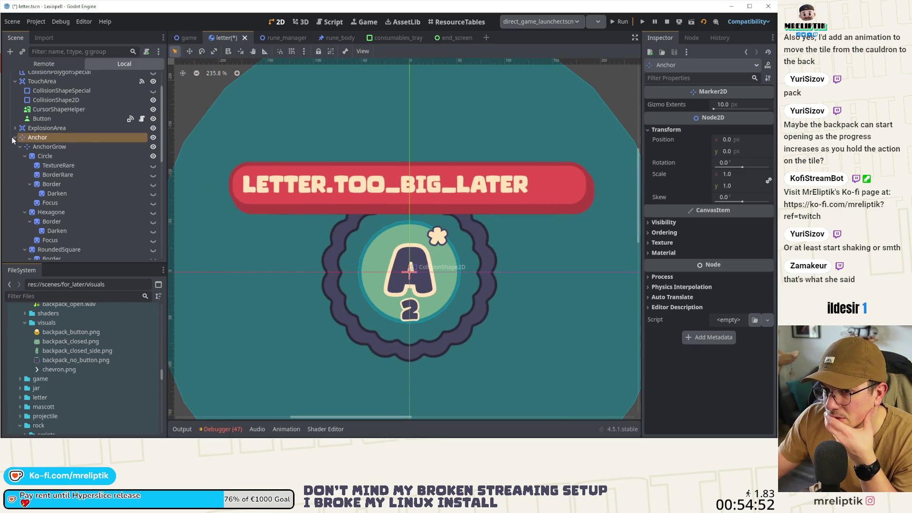
{"action": "left_click", "coordinate": [19, 146]}
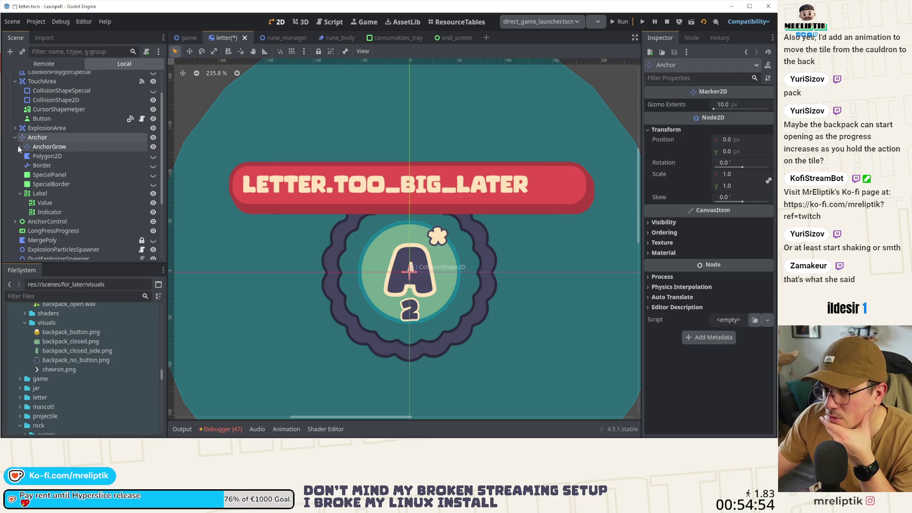
{"action": "left_click", "coordinate": [20, 193]}
{"action": "left_click", "coordinate": [18, 138]}
{"action": "left_click", "coordinate": [15, 138]}
{"action": "scroll", "coordinate": [75, 211], "scroll_direction": "up", "scroll_amount": 2}
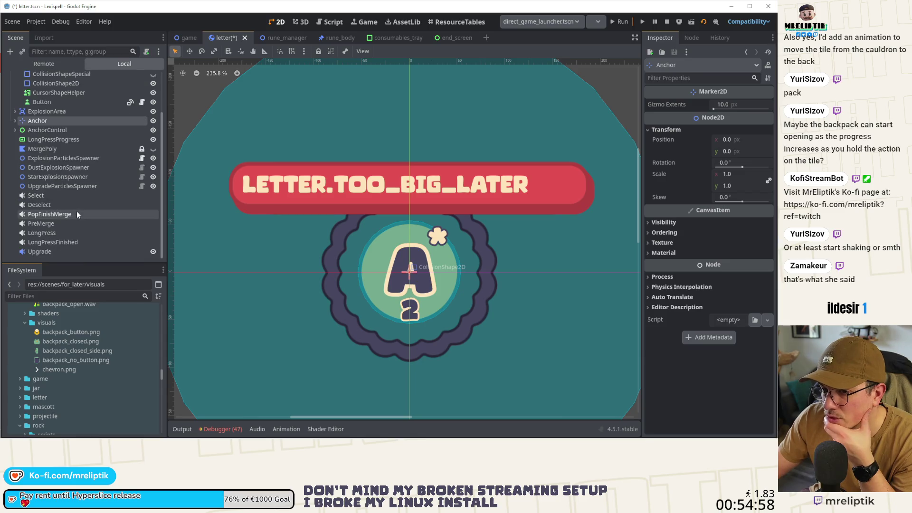
Step through the rune_manager and rune_body scenes, then close the consumables_tray and end_screen scenes
{"action": "left_click", "coordinate": [284, 37]}
{"action": "left_click", "coordinate": [338, 38]}
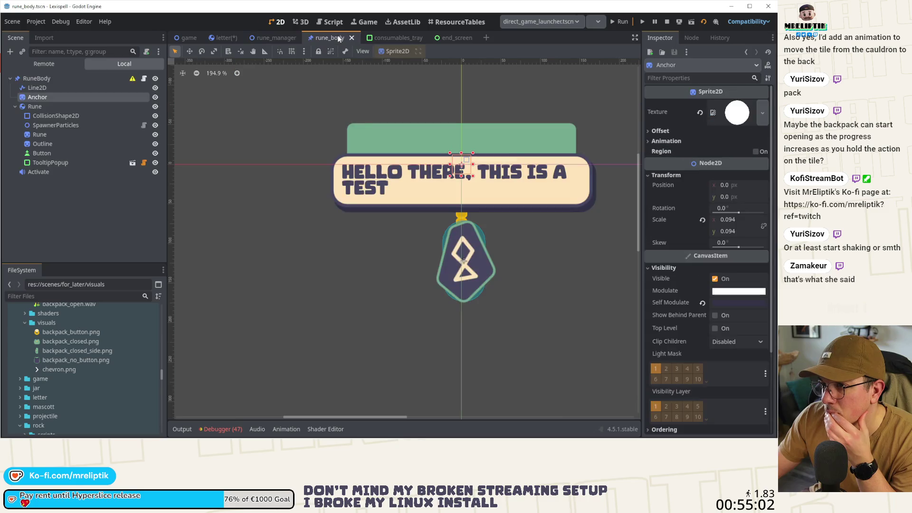
{"action": "left_click", "coordinate": [389, 39]}
{"action": "middle_click", "coordinate": [390, 39]}
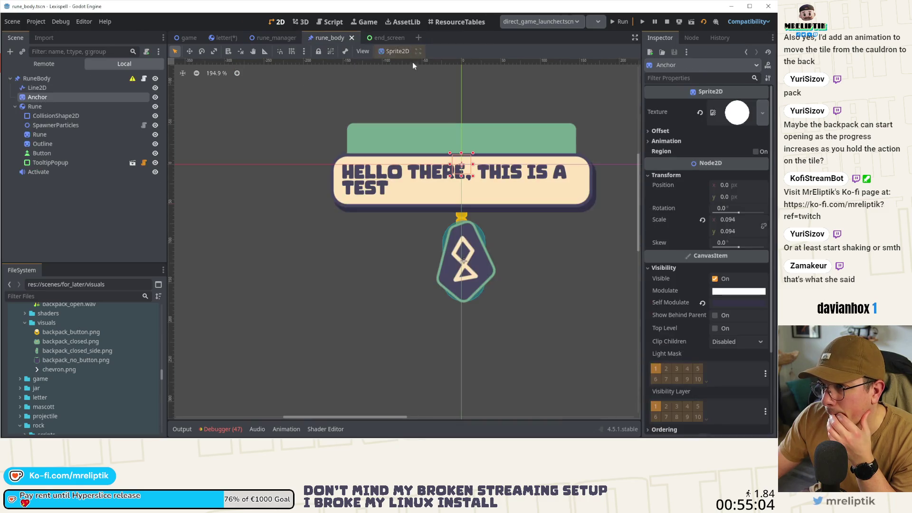
{"action": "left_click", "coordinate": [385, 37]}
{"action": "scroll", "coordinate": [412, 219], "scroll_direction": "down", "scroll_amount": 2}
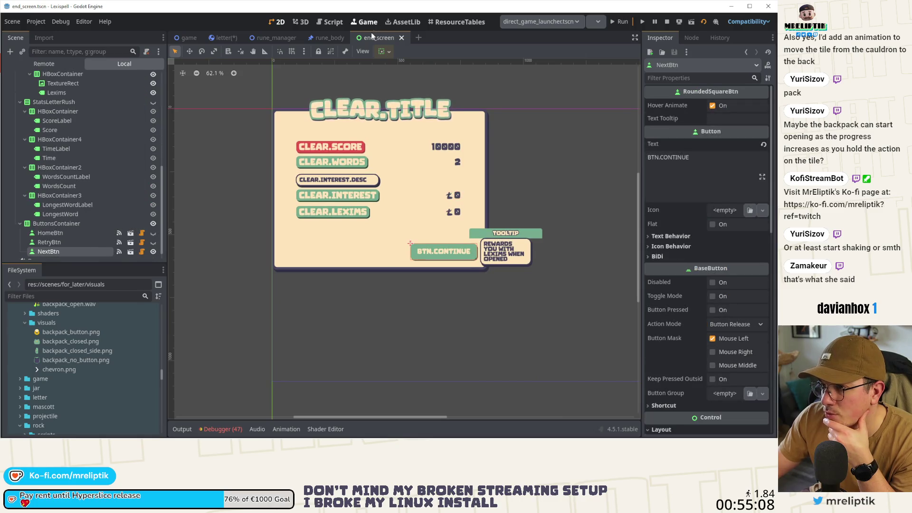
{"action": "key", "text": "ctrl+w"}
Deselect the Anchor node and cycle back through rune_manager to the letter scene
{"action": "scroll", "coordinate": [382, 124], "scroll_direction": "down", "scroll_amount": 3}
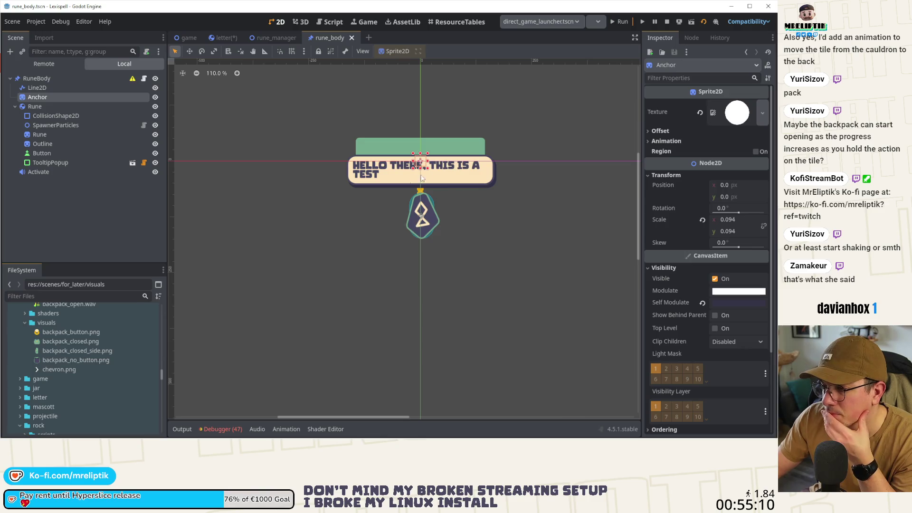
{"action": "left_click", "coordinate": [359, 226]}
{"action": "key", "text": "ctrl+shift+Tab"}
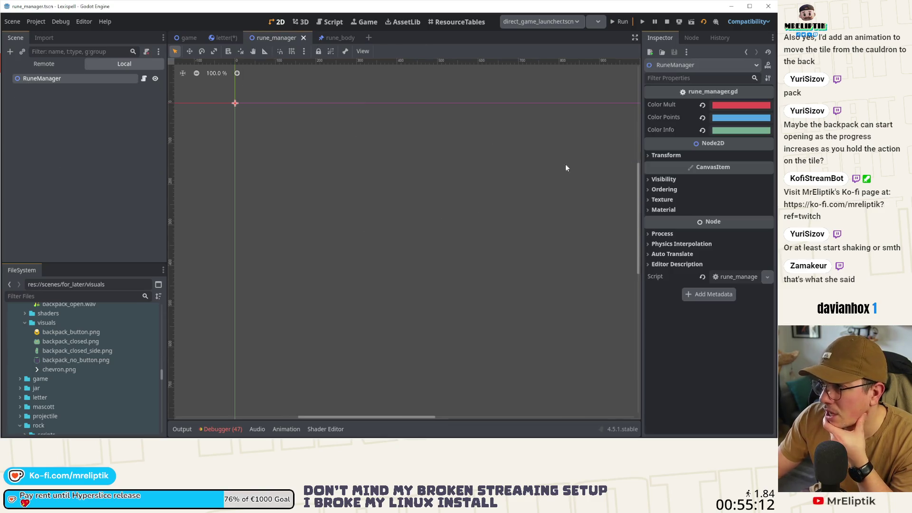
{"action": "key", "text": "ctrl+shift+Tab"}
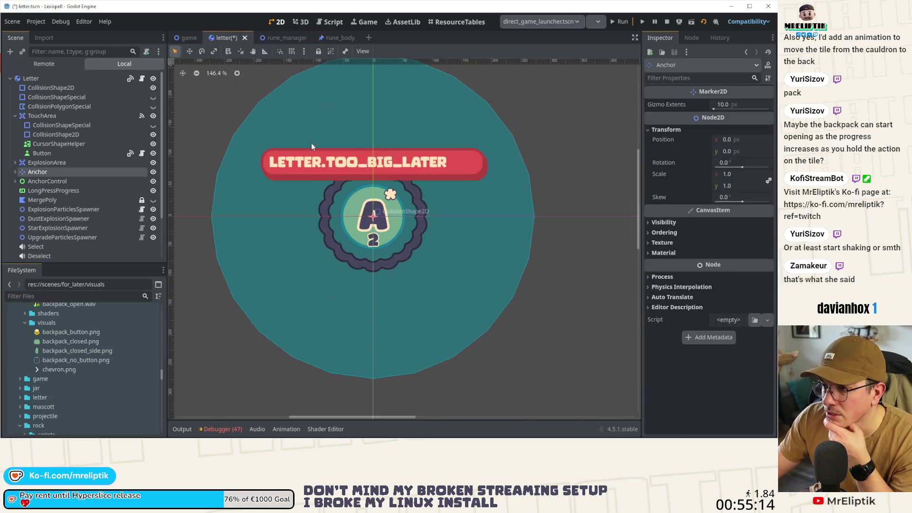
Save the letter scene and jump to letter.gd's appear function, highlighting its anchor references
{"action": "key", "text": "ctrl+s"}
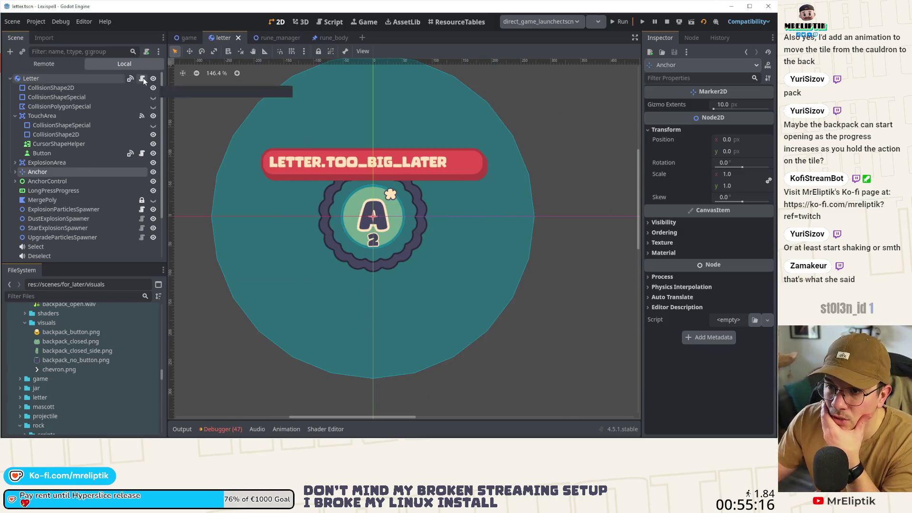
{"action": "left_click", "coordinate": [143, 78]}
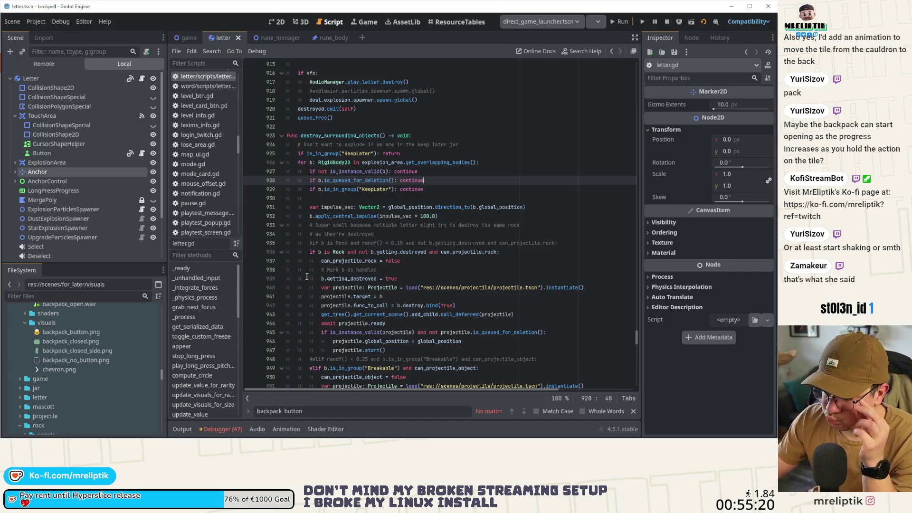
{"action": "left_click", "coordinate": [198, 339]}
{"action": "left_click", "coordinate": [195, 347]}
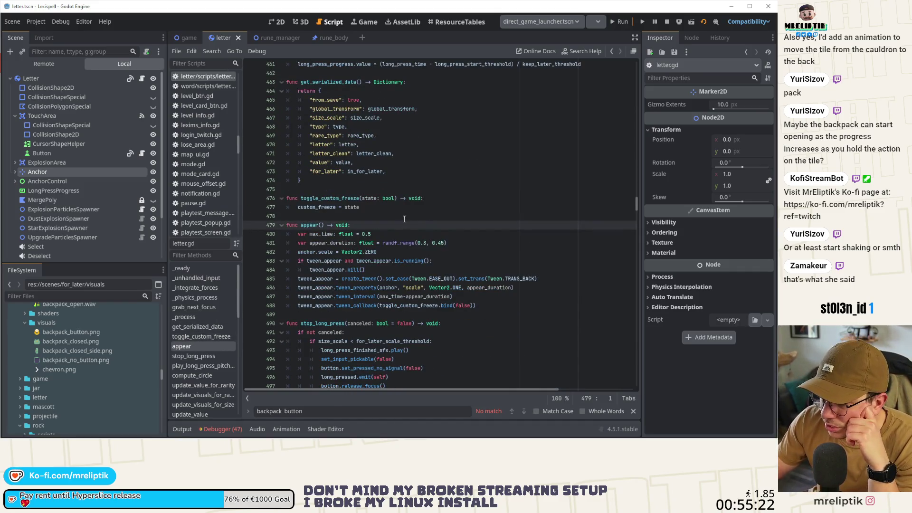
{"action": "double_click", "coordinate": [385, 285]}
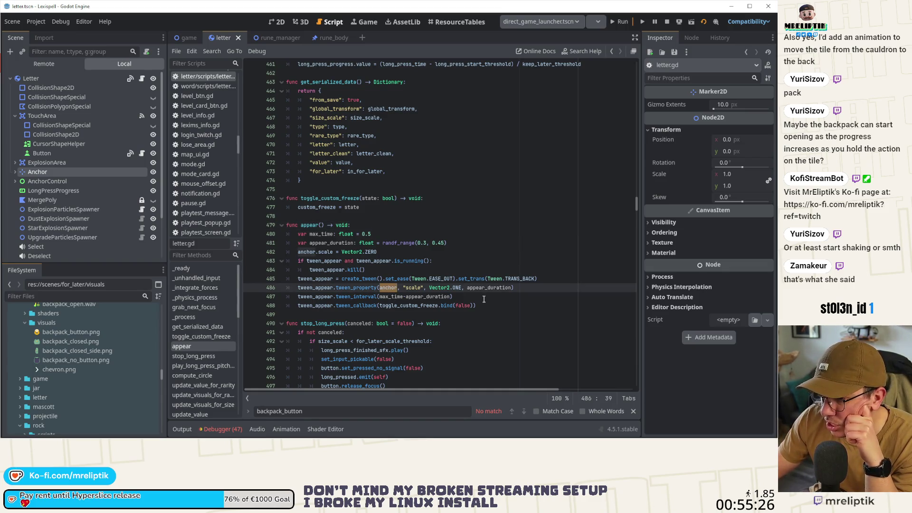
Copy the whole appear function and paste a duplicate directly below it
{"action": "left_click", "coordinate": [389, 298]}
{"action": "double_click", "coordinate": [394, 307]}
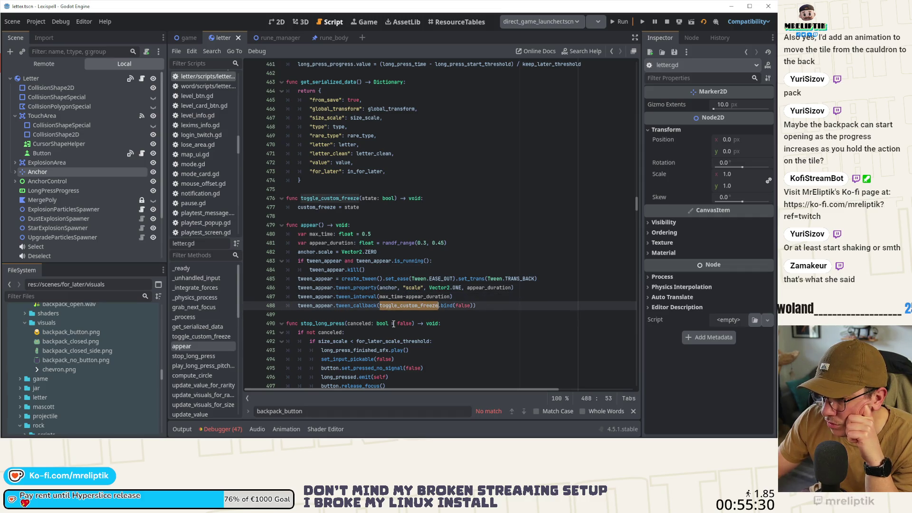
{"action": "left_click_drag", "start_coordinate": [477, 305], "coordinate": [286, 225]}
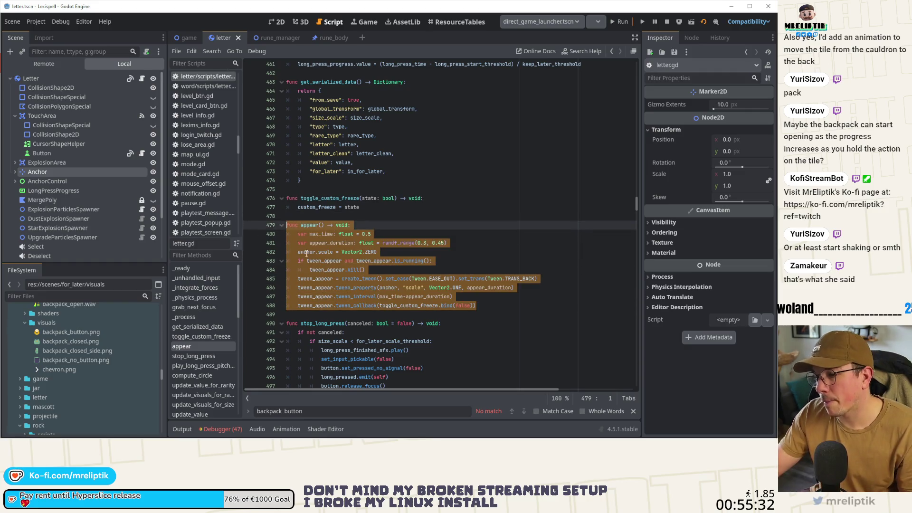
{"action": "key", "text": "ctrl+c"}
{"action": "left_click", "coordinate": [517, 309]}
{"action": "key", "text": "Return"}
{"action": "key", "text": "Return"}
{"action": "key", "text": "ctrl+v"}
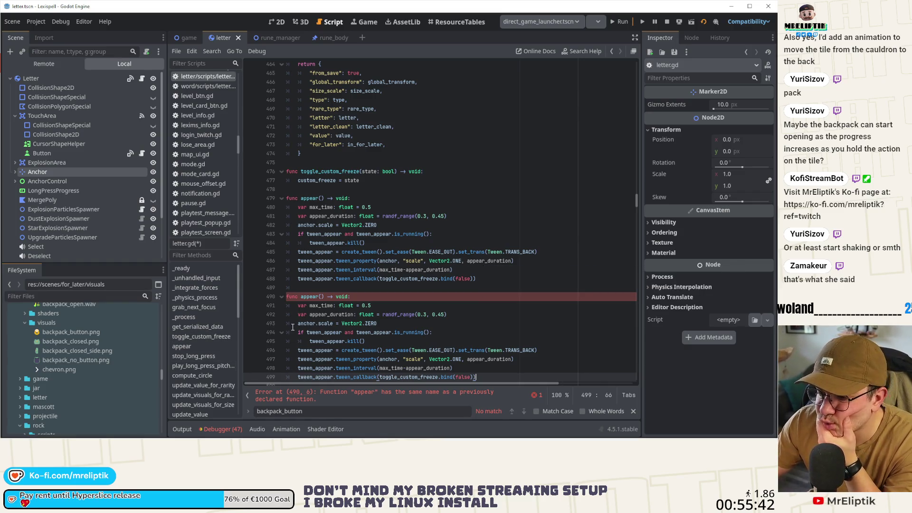
Rename the duplicated function's header to backpack_appear
{"action": "left_click", "coordinate": [671, 433]}
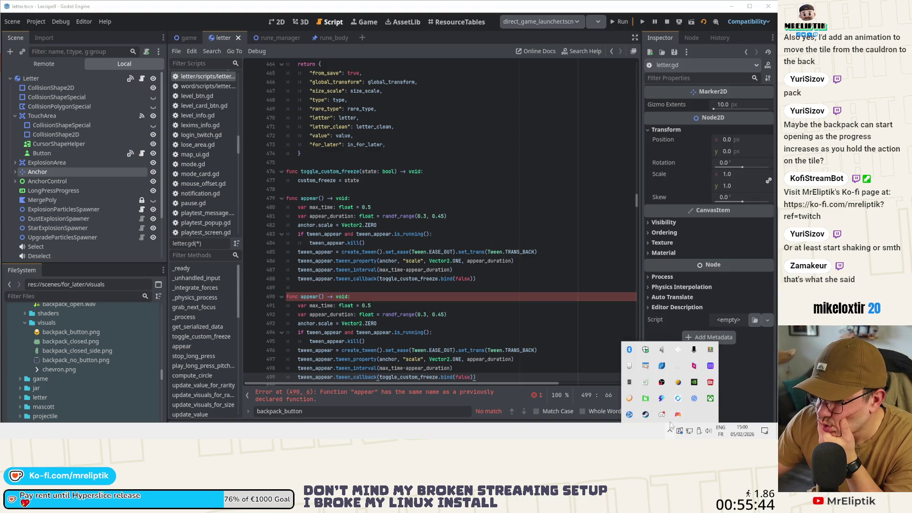
{"action": "left_click", "coordinate": [299, 296]}
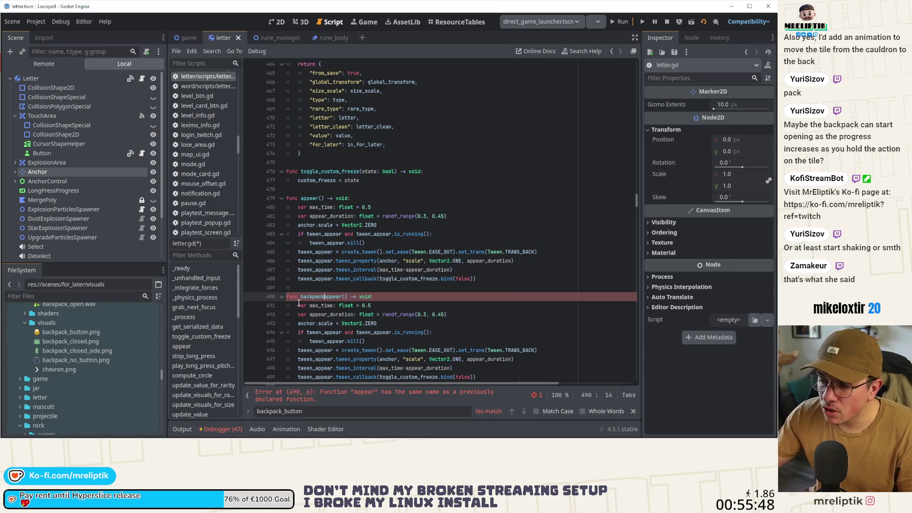
{"action": "type", "text": "_"}
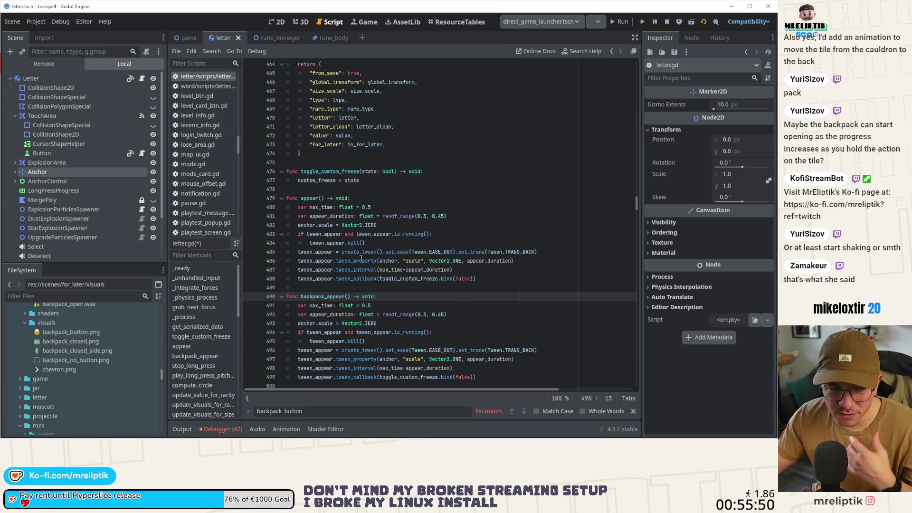
{"action": "mouse_move", "coordinate": [361, 259]}
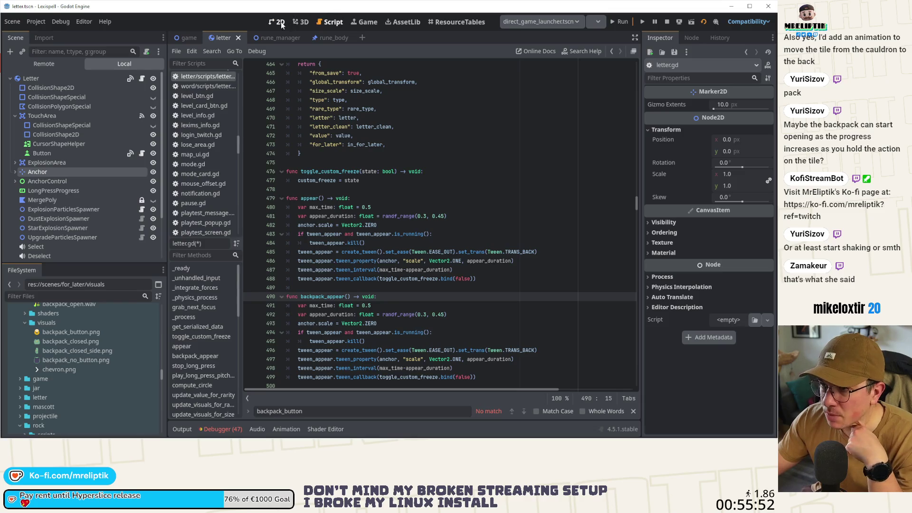
{"action": "left_click", "coordinate": [281, 23]}
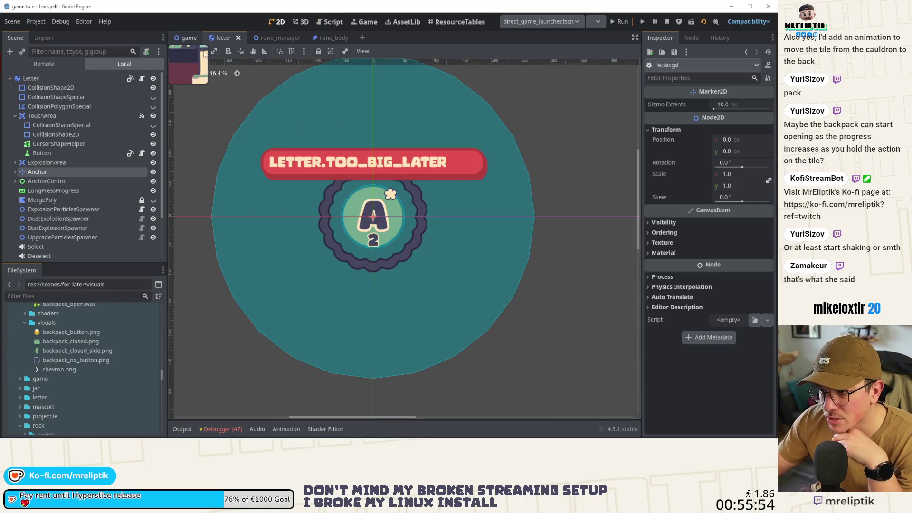
{"action": "left_click", "coordinate": [188, 38]}
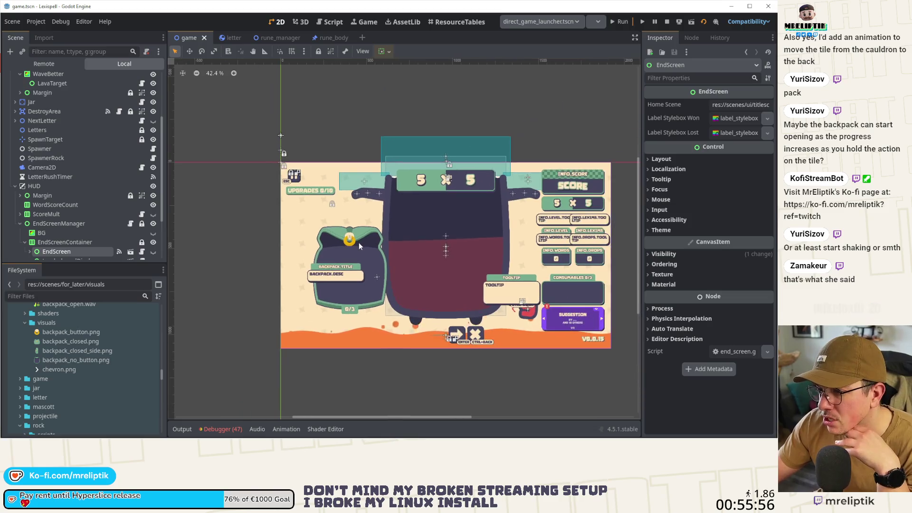
{"action": "scroll", "coordinate": [291, 195], "scroll_direction": "up", "scroll_amount": 5}
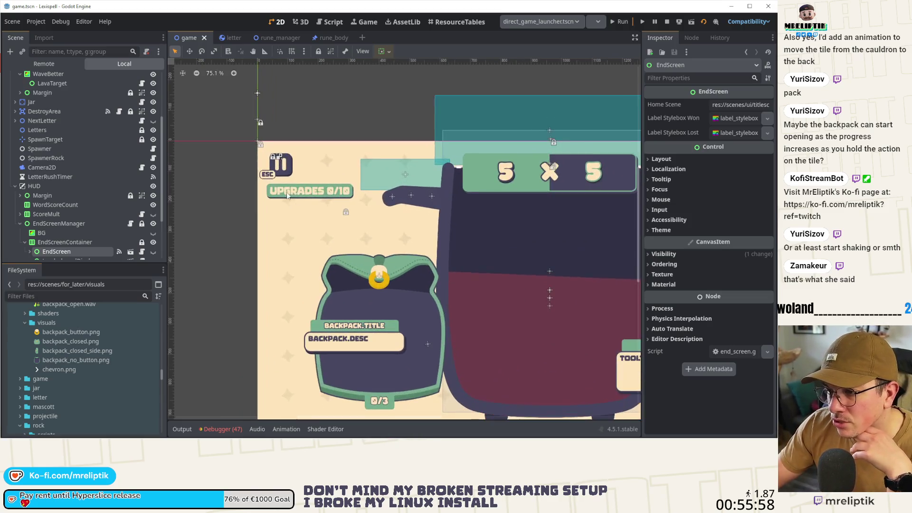
{"action": "scroll", "coordinate": [433, 235], "scroll_direction": "down", "scroll_amount": 2}
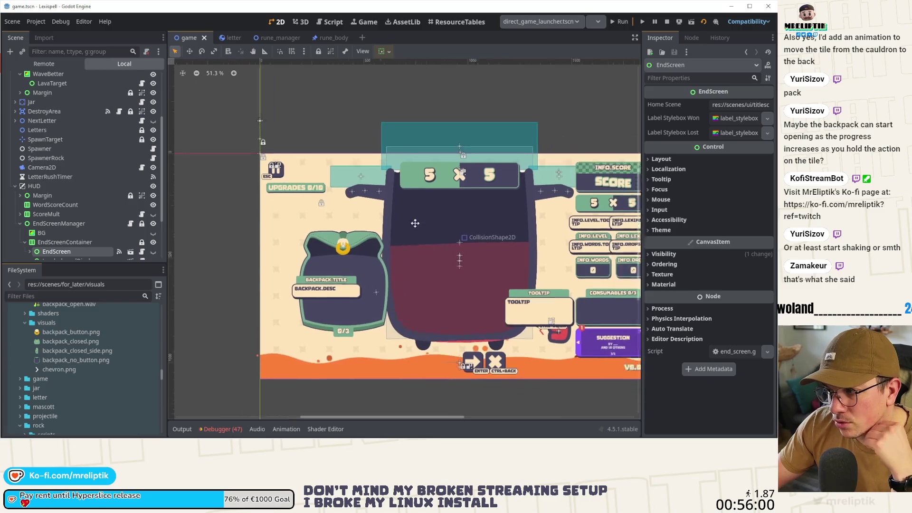
{"action": "left_click_drag", "start_coordinate": [433, 235], "coordinate": [398, 201]}
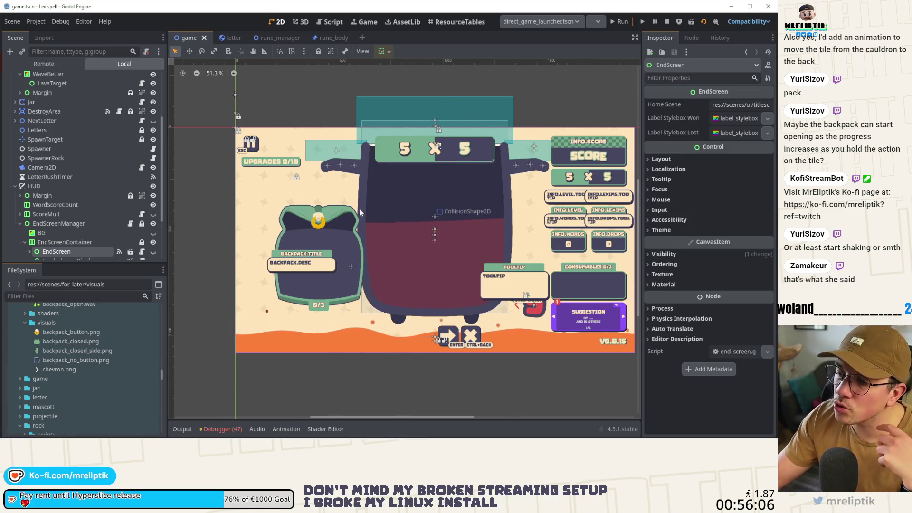
{"action": "left_click", "coordinate": [368, 22]}
{"action": "left_click", "coordinate": [311, 280]}
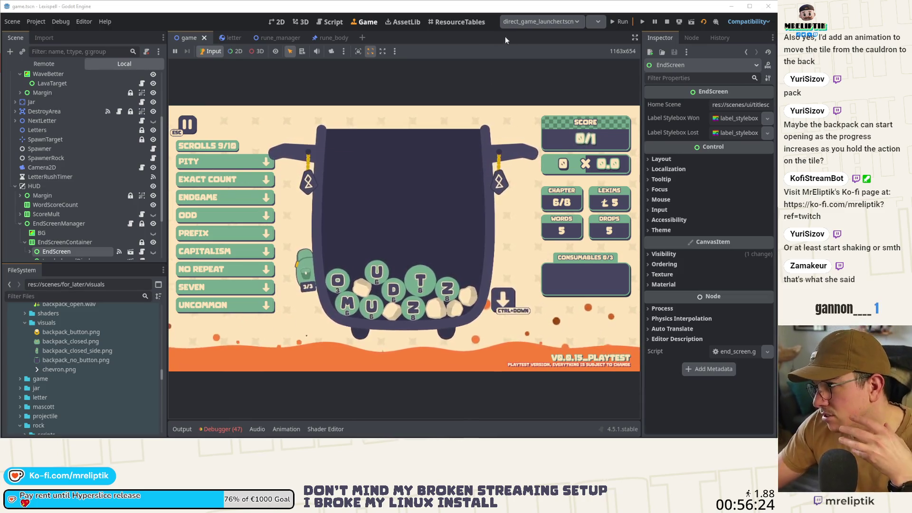
{"action": "left_click", "coordinate": [276, 22]}
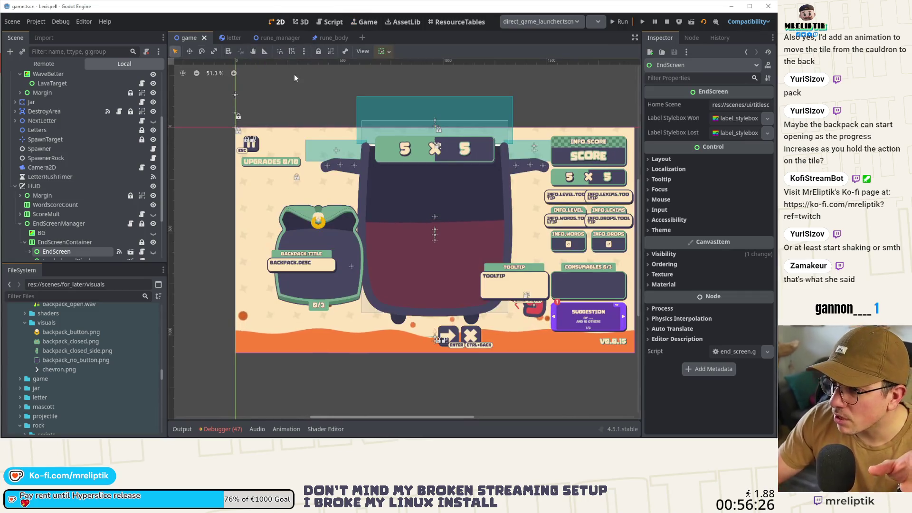
{"action": "left_click", "coordinate": [278, 38]}
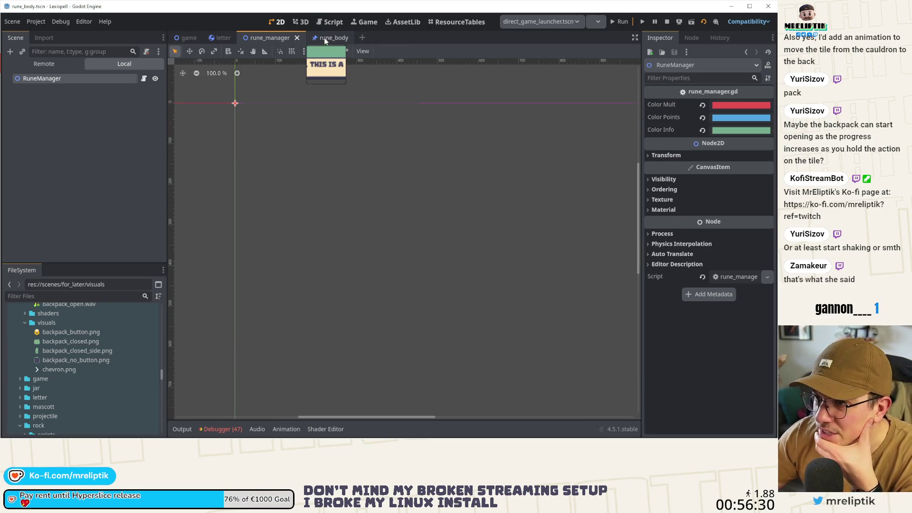
{"action": "left_click", "coordinate": [221, 38]}
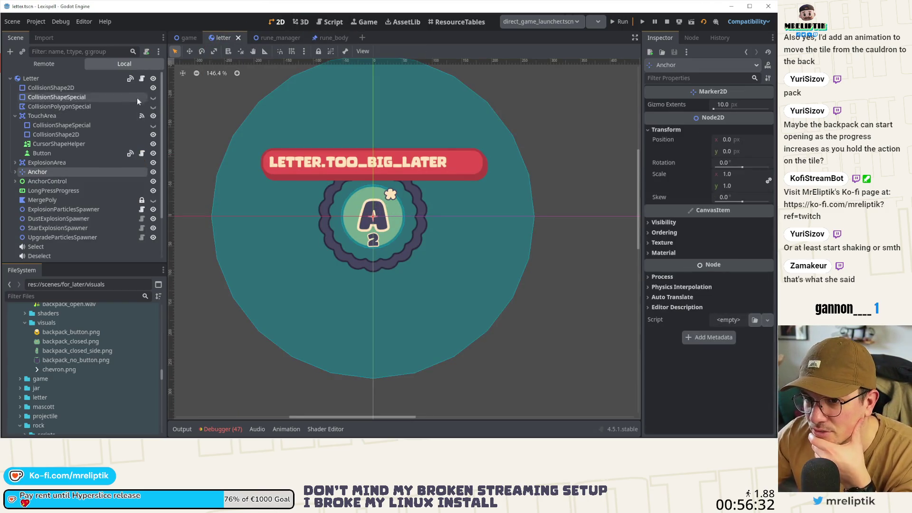
{"action": "left_click", "coordinate": [143, 86]}
{"action": "left_click", "coordinate": [141, 78]}
{"action": "left_click", "coordinate": [360, 297]}
{"action": "scroll", "coordinate": [408, 194], "scroll_direction": "down", "scroll_amount": 5}
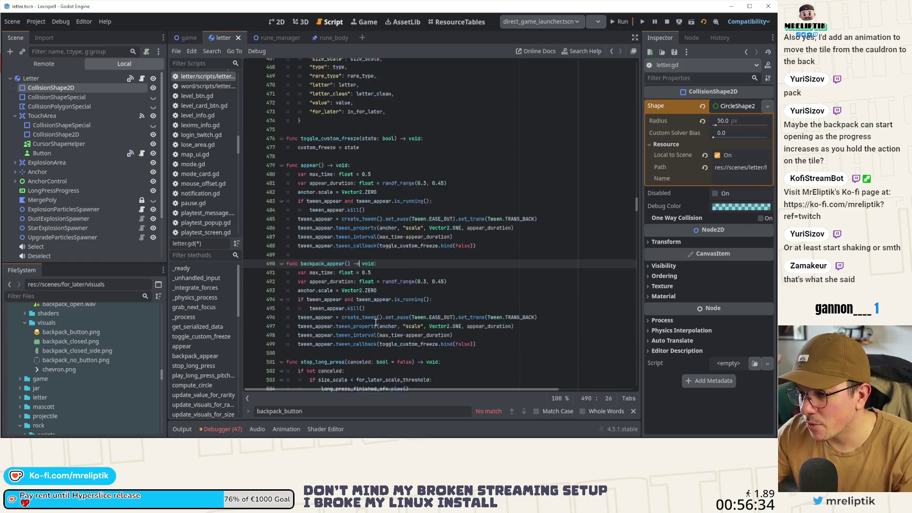
Move a duplicated func header below backpack_appear, name it backpack_disappear with a pass body, and save
{"action": "key", "text": "alt+Down"}
{"action": "key", "text": "alt+Down"}
{"action": "key", "text": "alt+Down"}
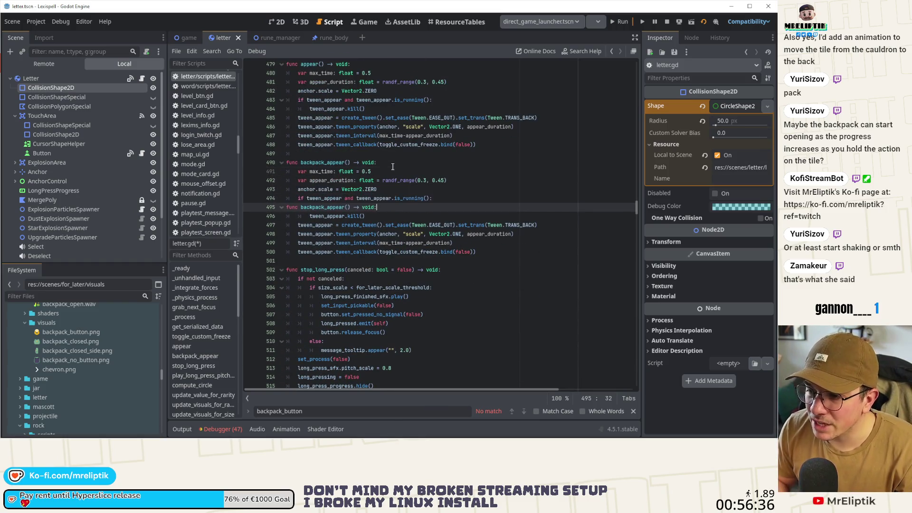
{"action": "key", "text": "alt+Down"}
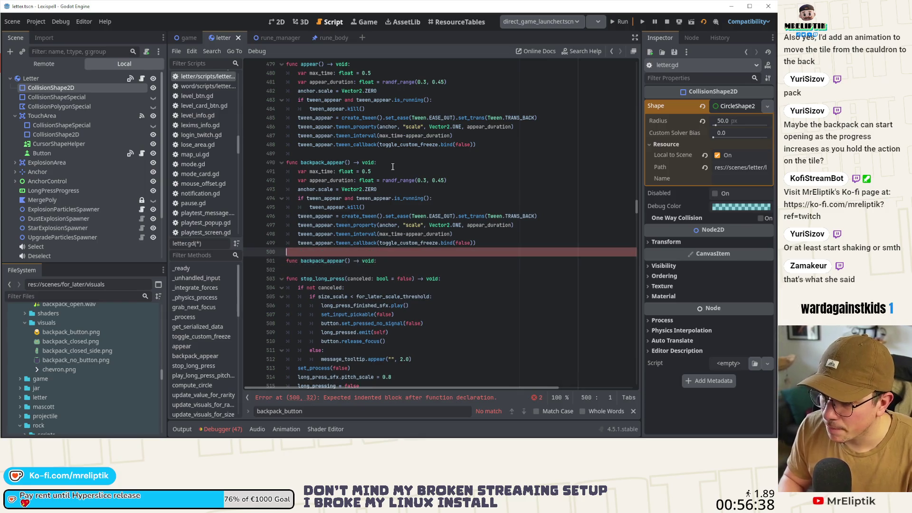
{"action": "key", "text": "ctrl+Right"}
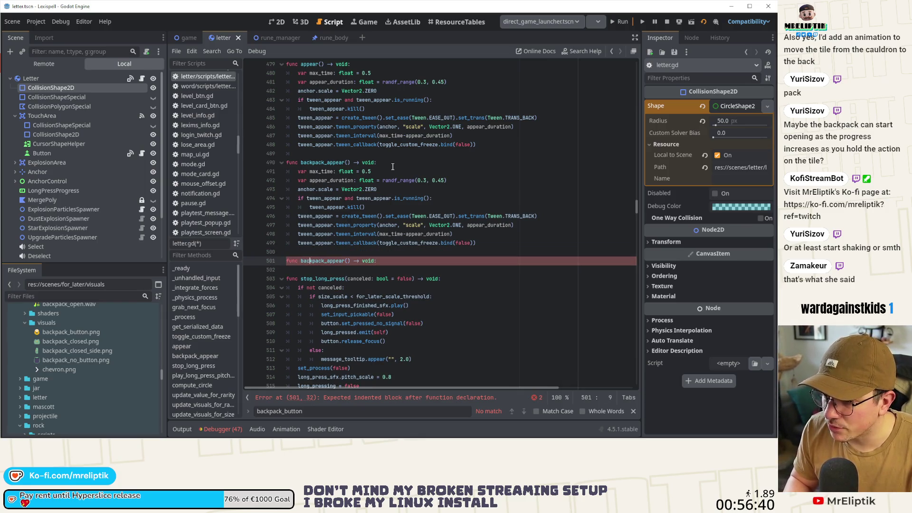
{"action": "type", "text": "dis"}
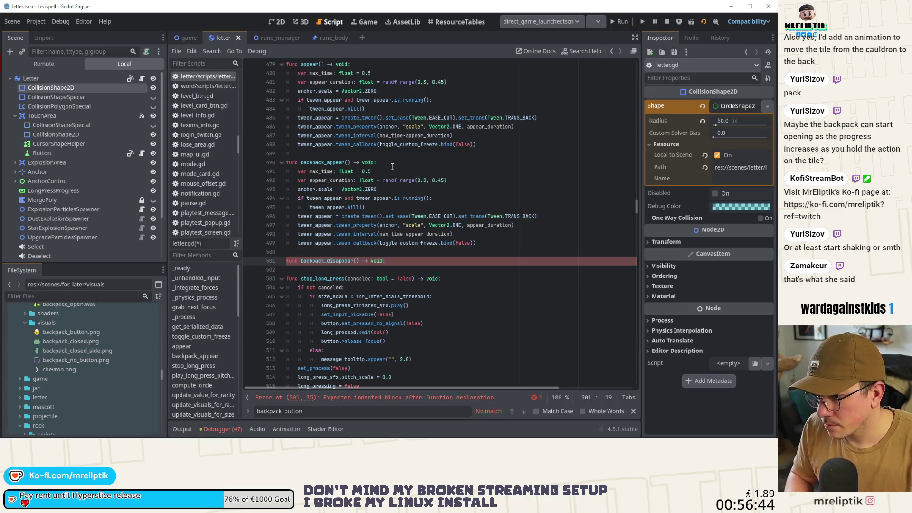
{"action": "scroll", "coordinate": [393, 166], "scroll_direction": "down", "scroll_amount": 1}
{"action": "type", "text": ":"}
{"action": "key", "text": "Return"}
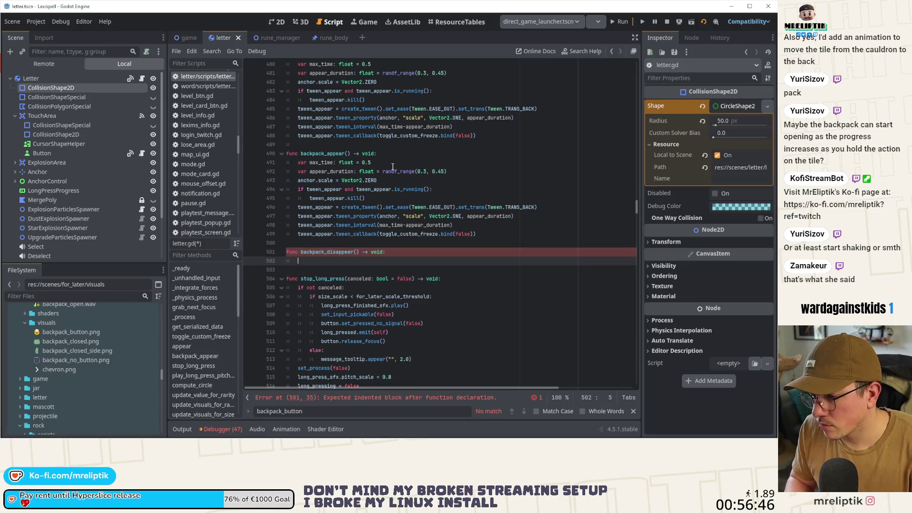
{"action": "type", "text": "pass"}
{"action": "key", "text": "ctrl+s"}
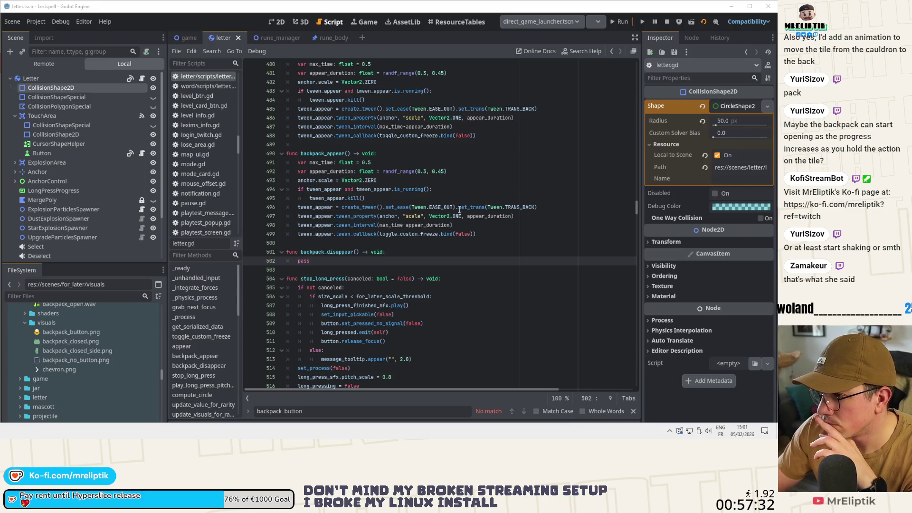
Cut the freeze tween_callback line out of backpack_appear and save the script
{"action": "left_click_drag", "start_coordinate": [338, 256], "coordinate": [362, 163]}
{"action": "left_click", "coordinate": [363, 162]}
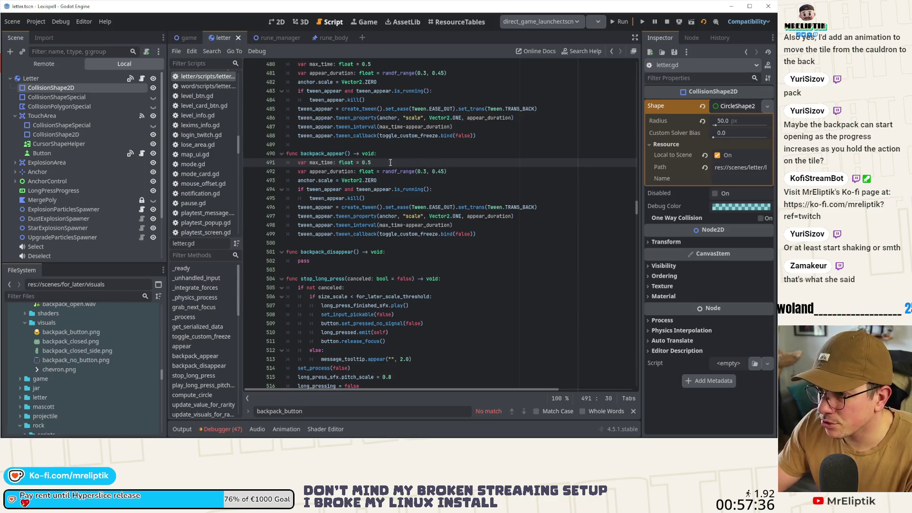
{"action": "left_click", "coordinate": [379, 180]}
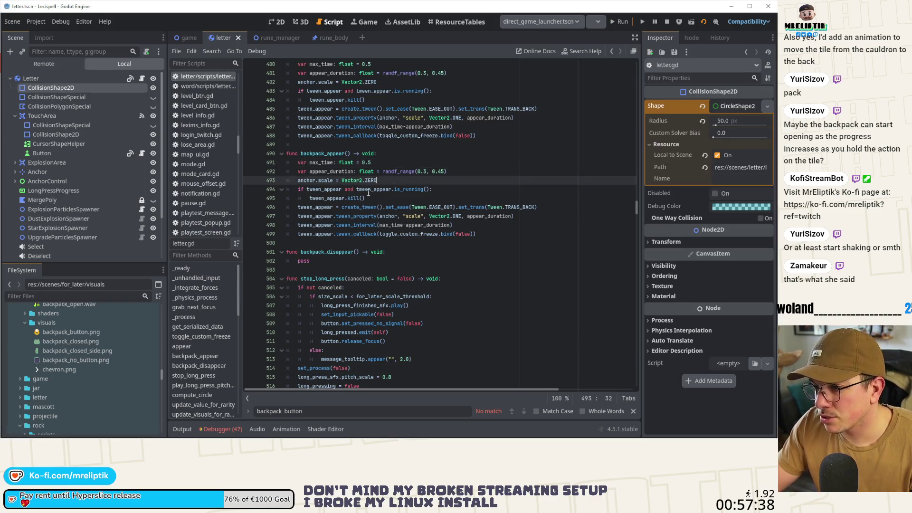
{"action": "left_click", "coordinate": [369, 191]}
{"action": "left_click", "coordinate": [365, 214]}
{"action": "left_click", "coordinate": [366, 226]}
{"action": "left_click", "coordinate": [369, 234]}
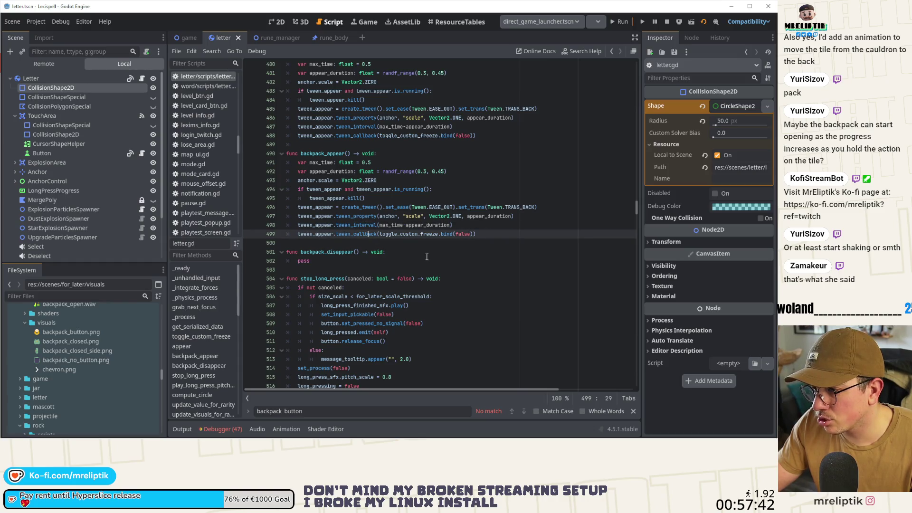
{"action": "key", "text": "ctrl+x"}
{"action": "key", "text": "ctrl+s"}
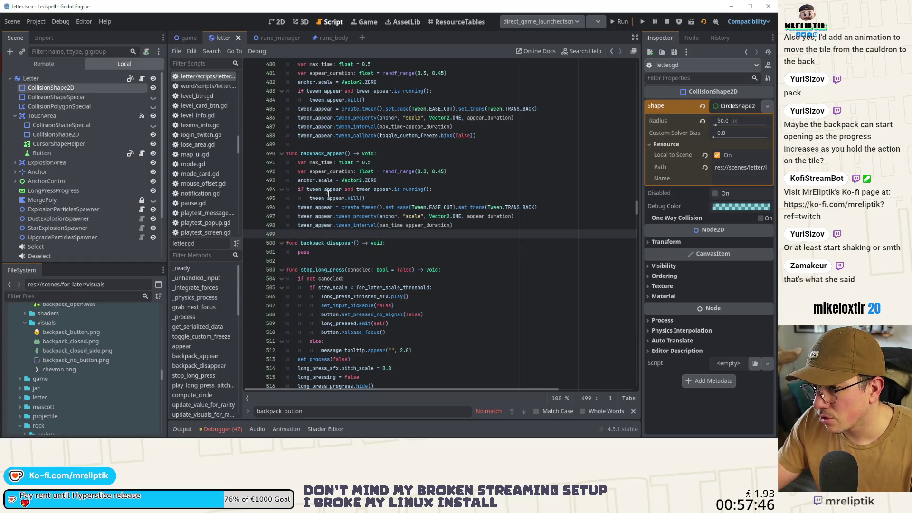
Copy backpack_appear's tween body over the pass line in backpack_disappear
{"action": "left_click", "coordinate": [323, 202]}
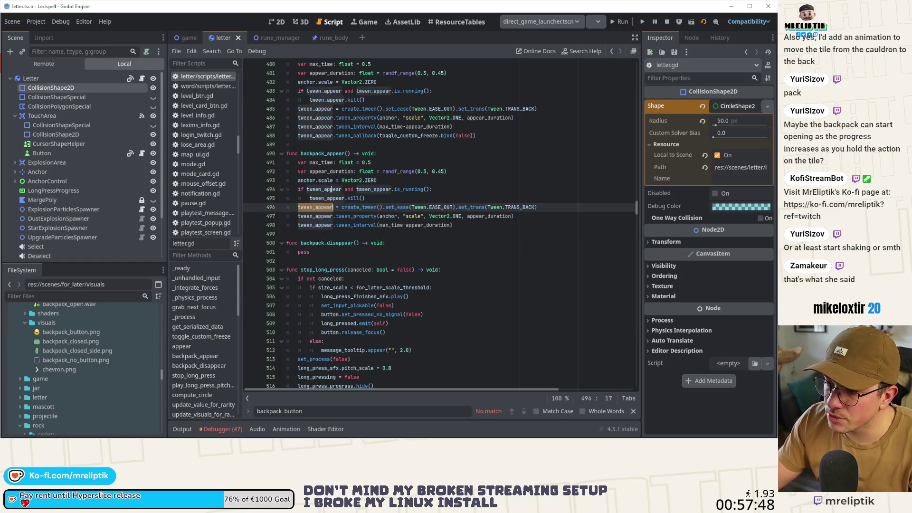
{"action": "key", "text": "Up"}
{"action": "key", "text": "Up"}
{"action": "mouse_move", "coordinate": [289, 161]}
{"action": "left_mouse_down"}
{"action": "mouse_move", "coordinate": [499, 217]}
{"action": "mouse_move", "coordinate": [456, 229]}
{"action": "left_mouse_up"}
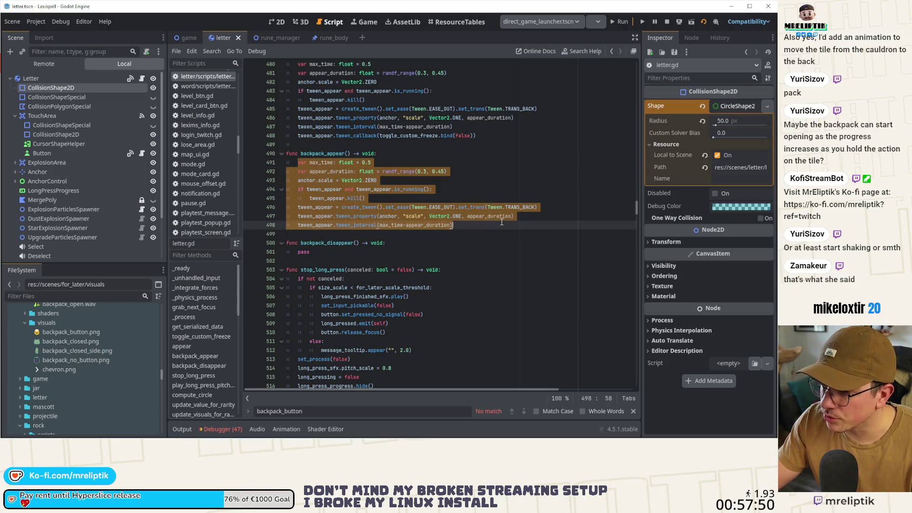
{"action": "left_click", "coordinate": [364, 252]}
{"action": "key", "text": "ctrl+v"}
{"action": "left_click", "coordinate": [467, 272]}
{"action": "scroll", "coordinate": [443, 252], "scroll_direction": "down", "scroll_amount": 2}
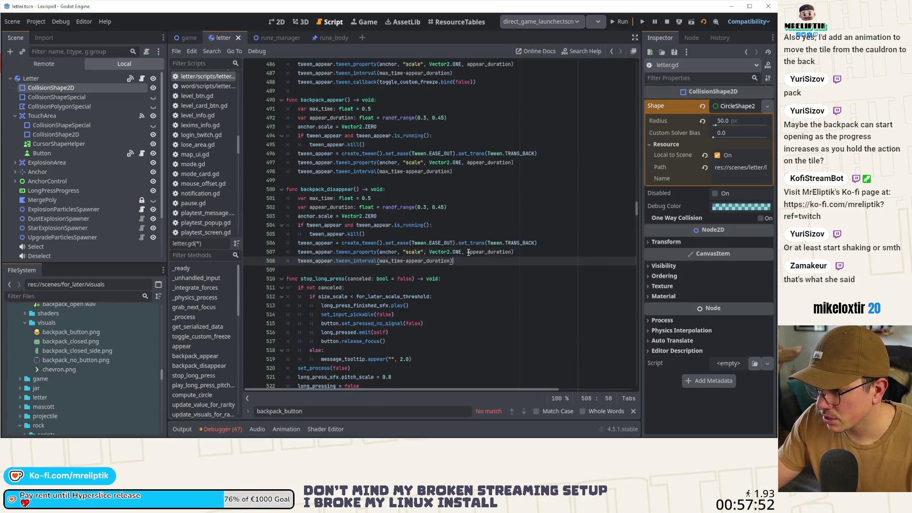
{"action": "scroll", "coordinate": [386, 177], "scroll_direction": "up", "scroll_amount": 1}
Delete the anchor.scale reset line from backpack_appear and save
{"action": "left_click", "coordinate": [380, 153]}
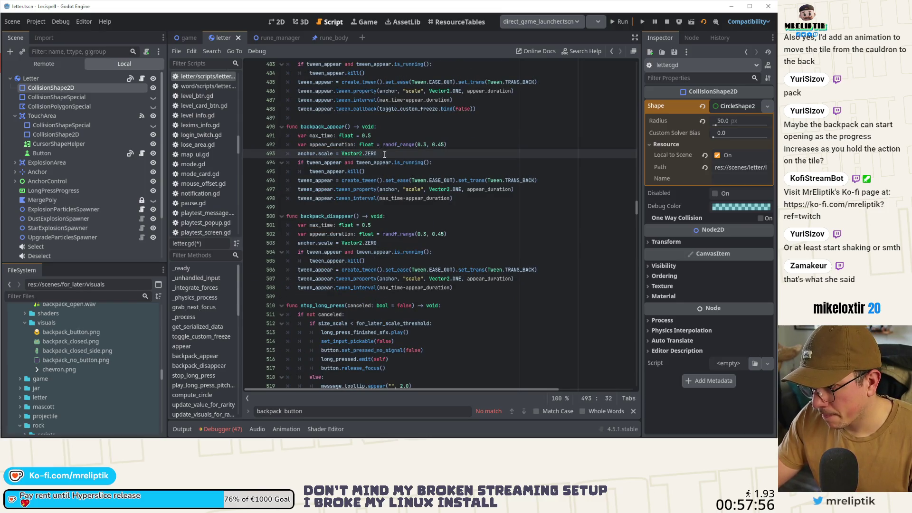
{"action": "key", "text": "ctrl+shift+k"}
{"action": "key", "text": "ctrl+s"}
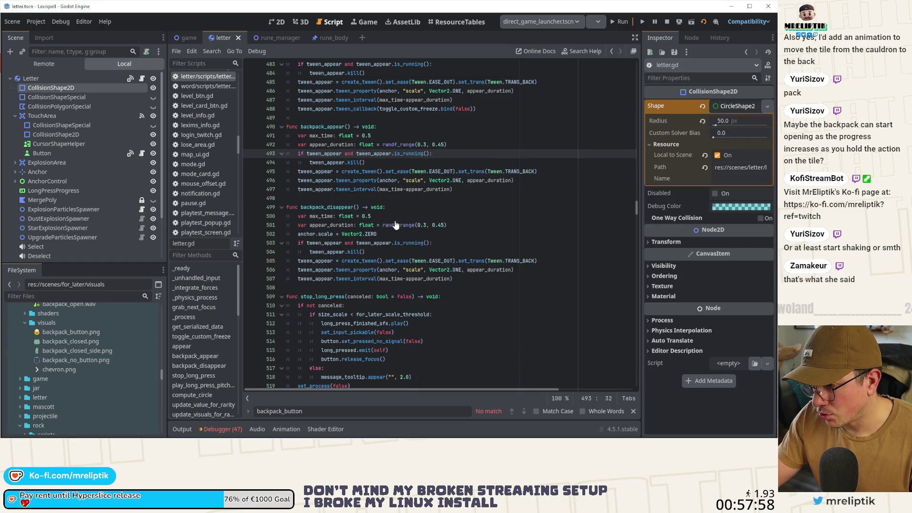
{"action": "left_click", "coordinate": [551, 182]}
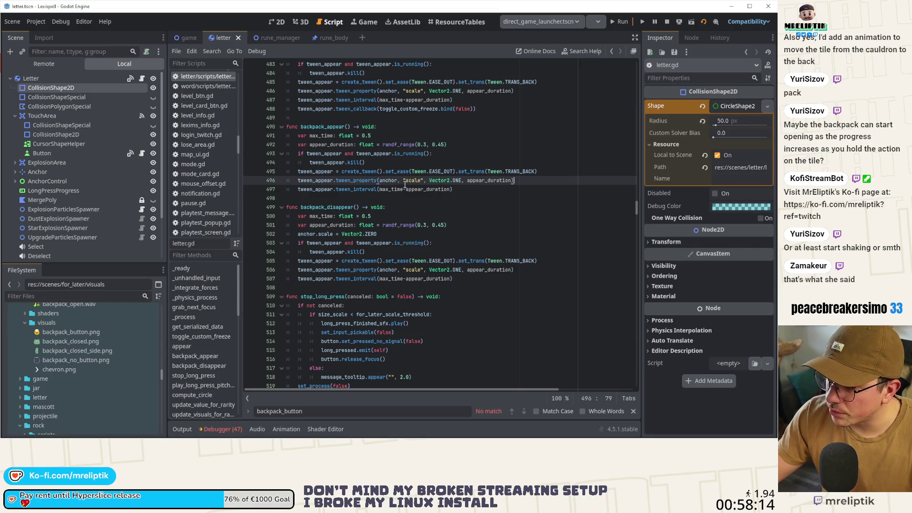
Append .from(Vector2.ZERO) to backpack_appear's scale tween_property line
{"action": "left_click", "coordinate": [536, 175]}
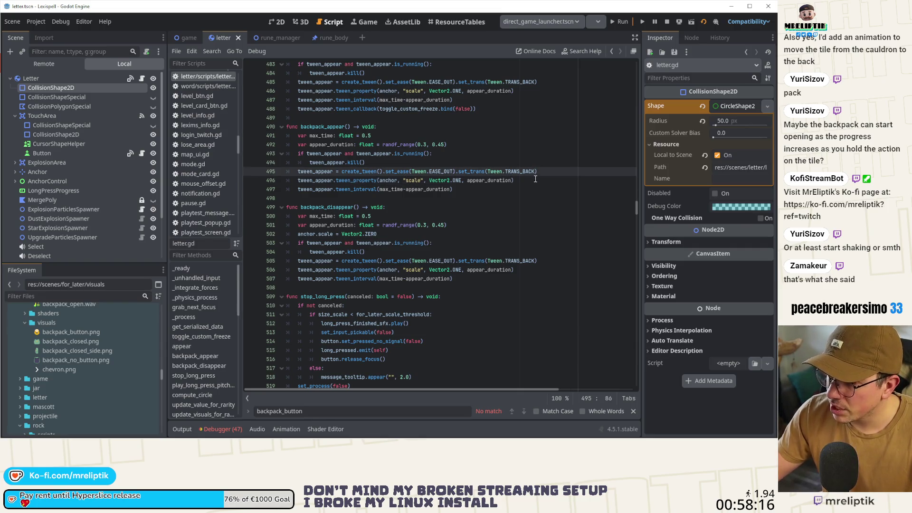
{"action": "left_click", "coordinate": [535, 179]}
{"action": "type", "text": ".from("}
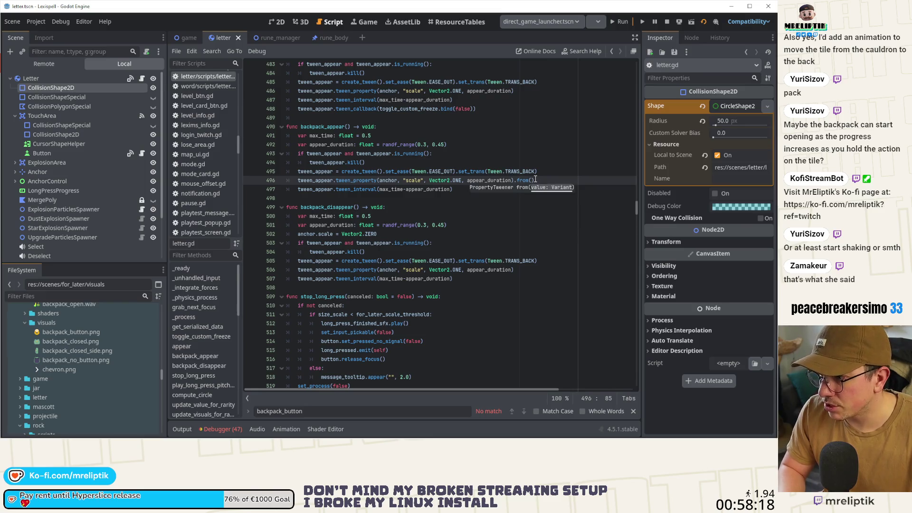
{"action": "type", "text": "Vector2.ZERO"}
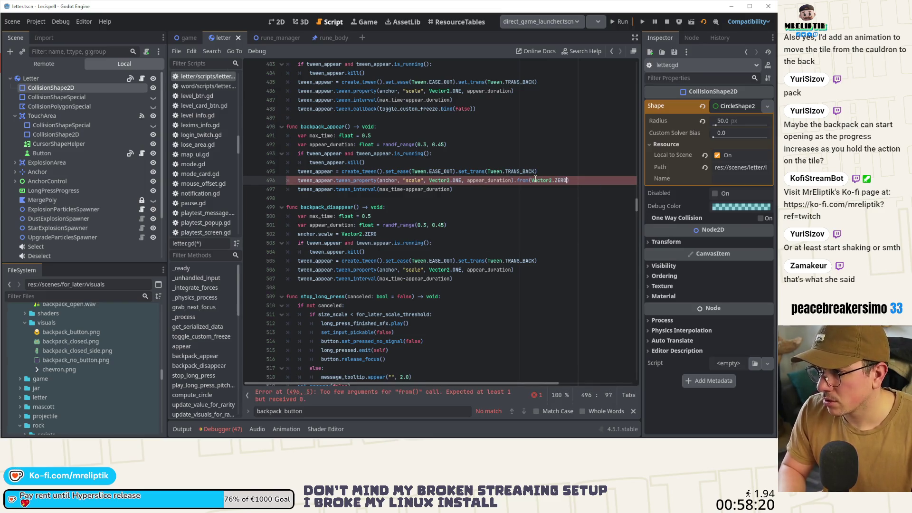
{"action": "key", "text": "ctrl+shift+Left"}
{"action": "key", "text": "ctrl+shift+Left"}
{"action": "key", "text": "ctrl+shift+Left"}
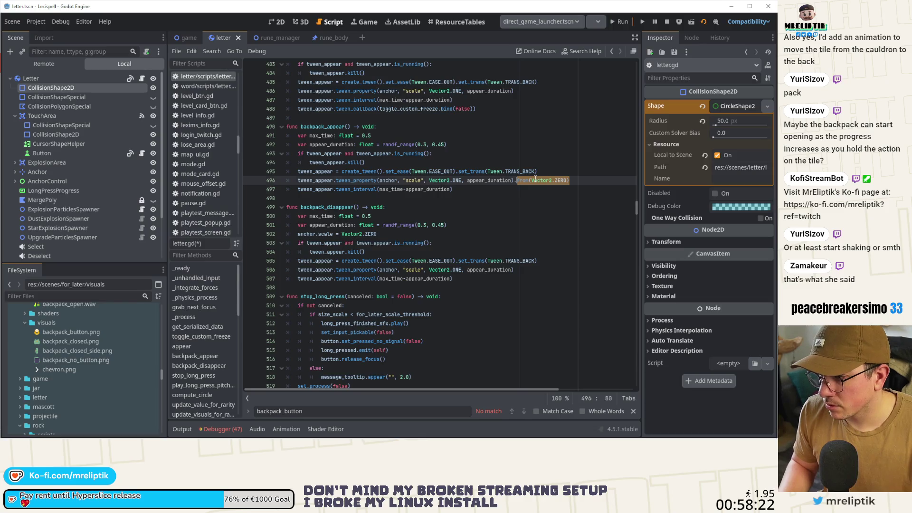
Change backpack_disappear's scale target from Vector2.ONE to Vector2.ZERO and save the script
{"action": "key", "text": "Down"}
{"action": "key", "text": "Down"}
{"action": "key", "text": "Down"}
{"action": "key", "text": "ctrl+Left"}
{"action": "key", "text": "ctrl+Left"}
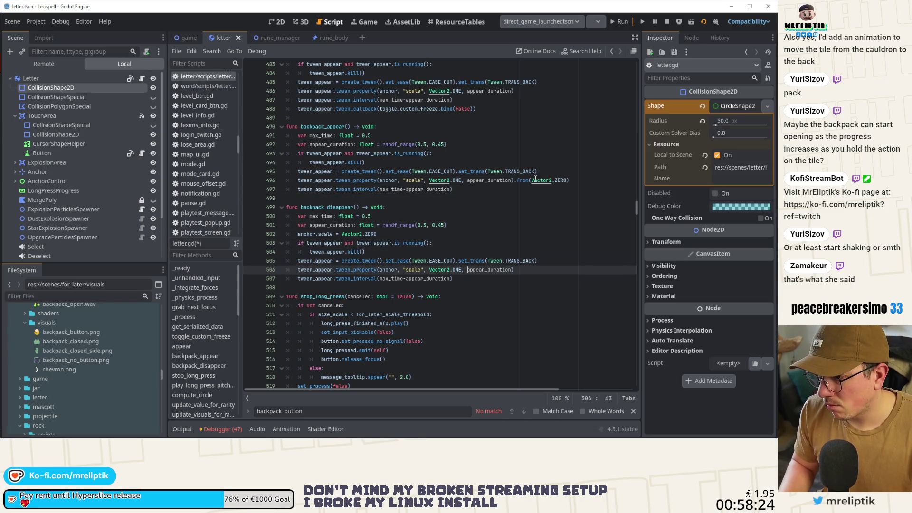
{"action": "key", "text": "Left"}
{"action": "key", "text": "Left"}
{"action": "key", "text": "ctrl+BackSpace"}
{"action": "type", "text": "ZERO"}
{"action": "key", "text": "End"}
{"action": "type", "text": "."}
{"action": "key", "text": "ctrl+v"}
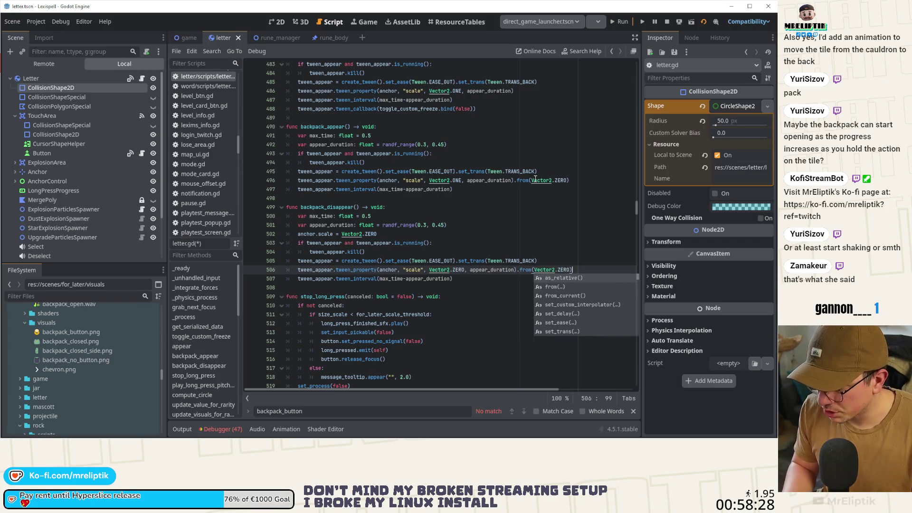
{"action": "key", "text": "ctrl+s"}
{"action": "key", "text": "ctrl+z"}
{"action": "key", "text": "ctrl+s"}
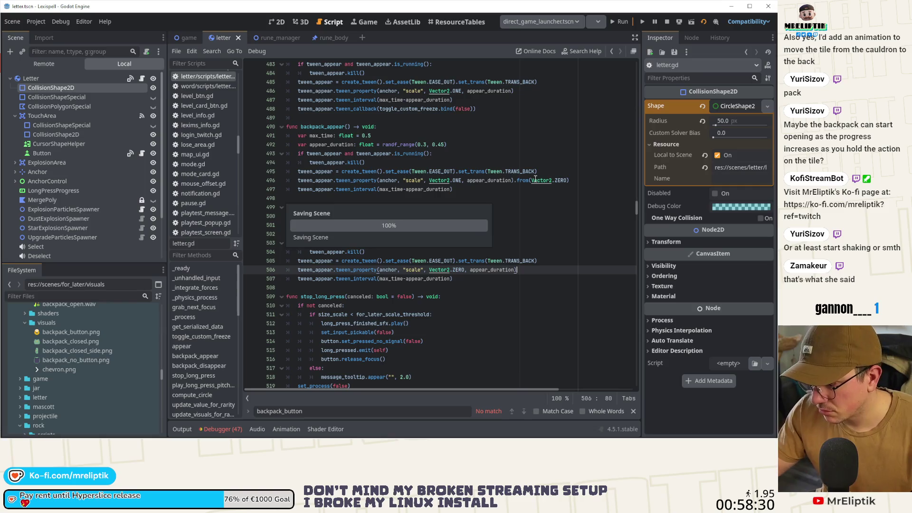
{"action": "key", "text": "Down"}
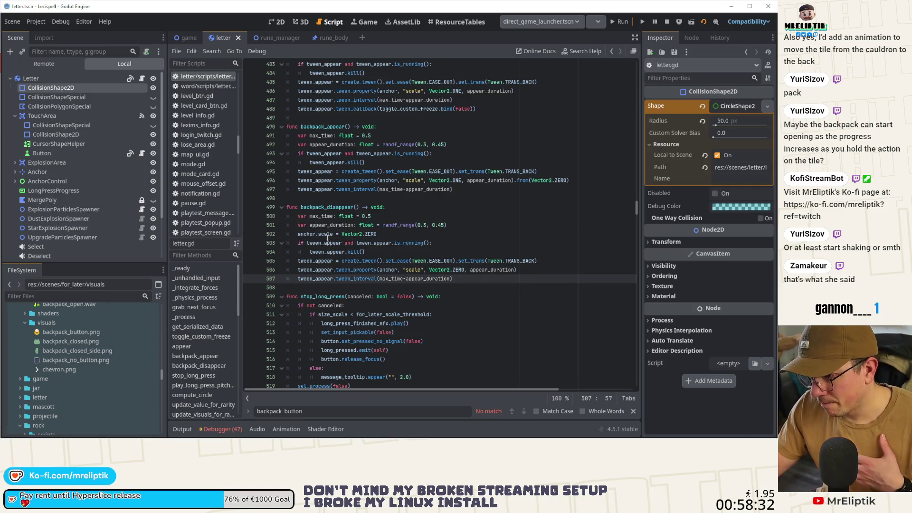
{"action": "left_click", "coordinate": [456, 288]}
{"action": "left_click", "coordinate": [462, 278]}
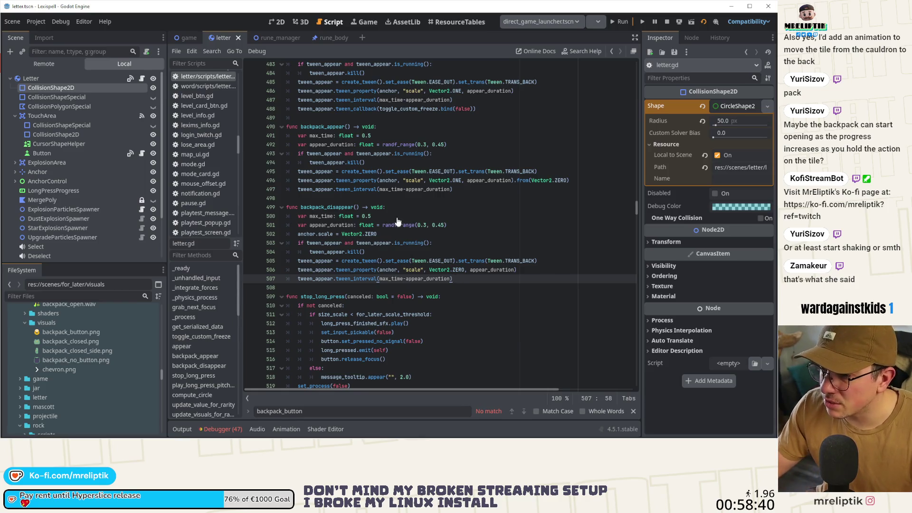
Replace backpack_appear's interval code with tween_appear.tween_callback(backpack_appeared_finished.emit)
{"action": "key", "text": "ctrl+z"}
{"action": "key", "text": "ctrl+z"}
{"action": "key", "text": "ctrl+z"}
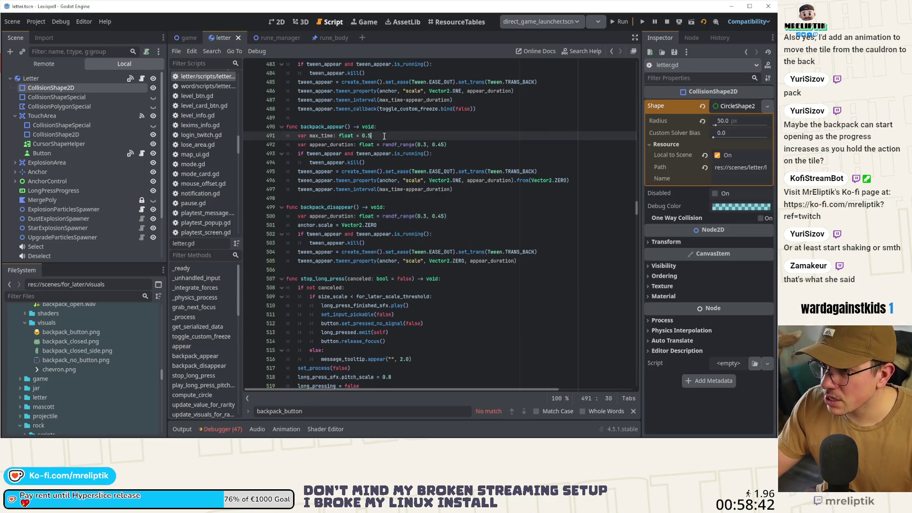
{"action": "key", "text": "ctrl+s"}
{"action": "key", "text": "ctrl+z"}
{"action": "key", "text": "ctrl+z"}
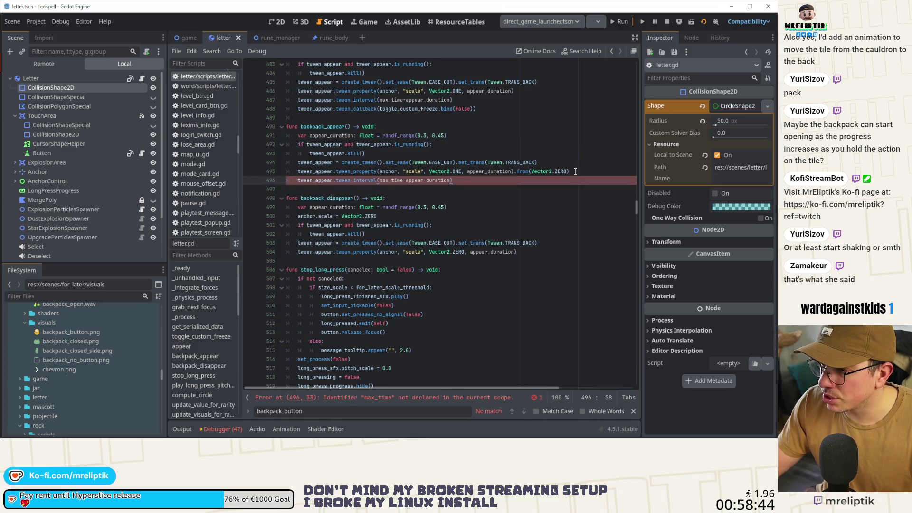
{"action": "key", "text": "ctrl+shift+z"}
{"action": "type", "text": "tween_appear.t"}
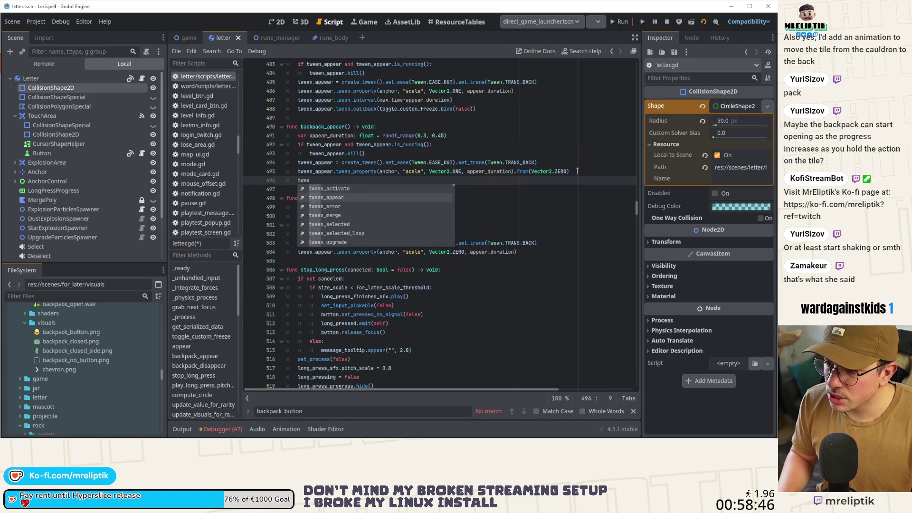
{"action": "key", "text": "Down"}
{"action": "key", "text": "Up"}
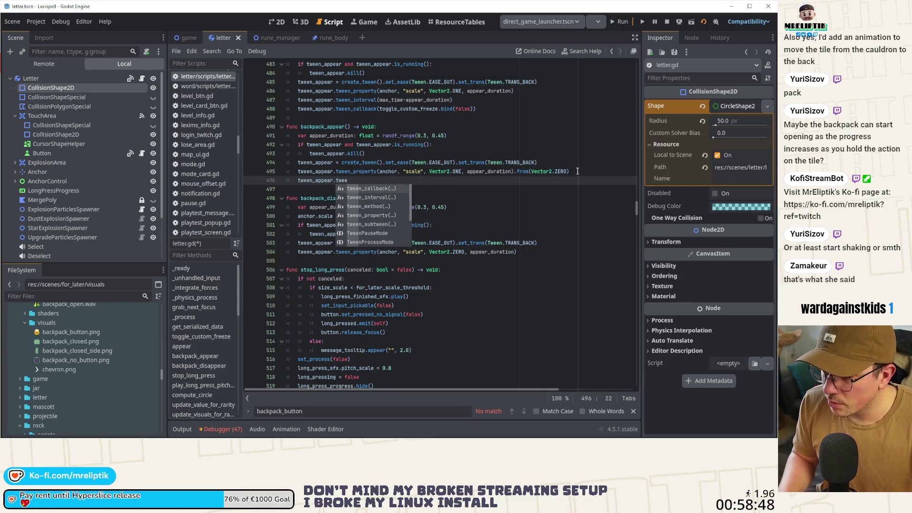
{"action": "key", "text": "Return"}
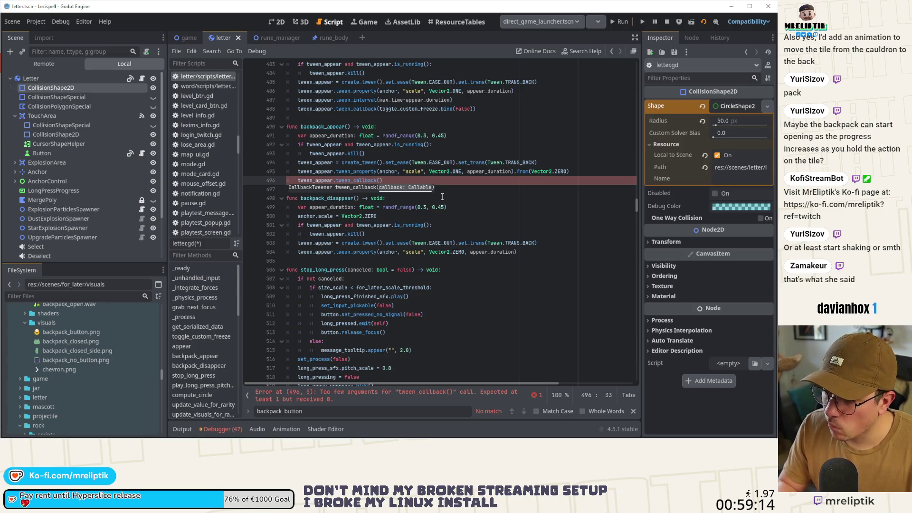
{"action": "type", "text": "backp"}
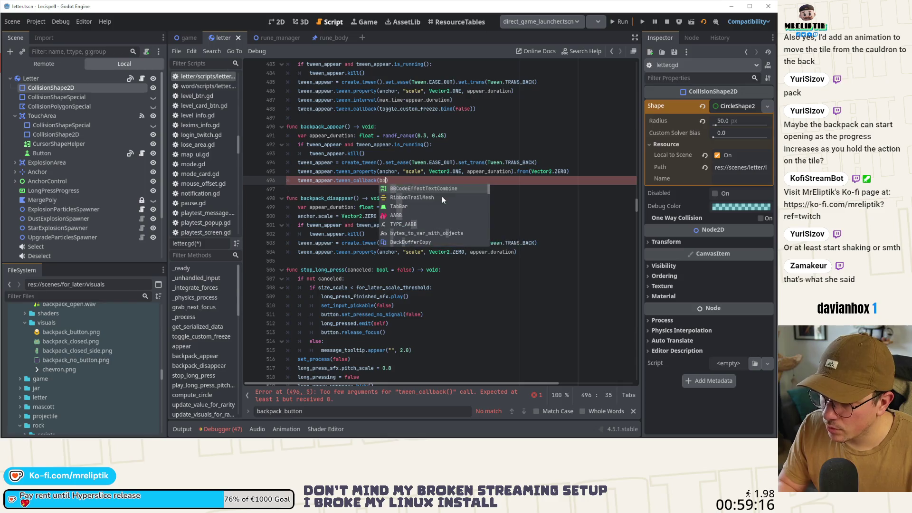
{"action": "key", "text": "Return"}
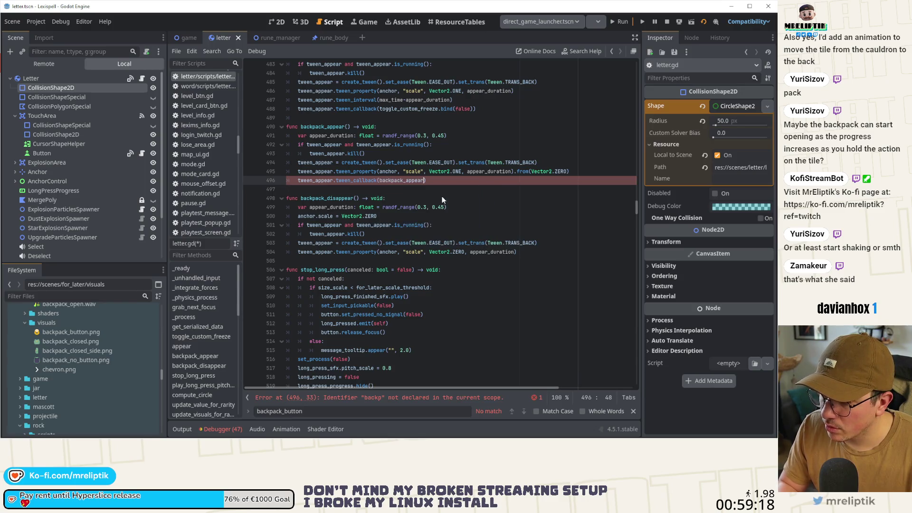
{"action": "type", "text": "e"}
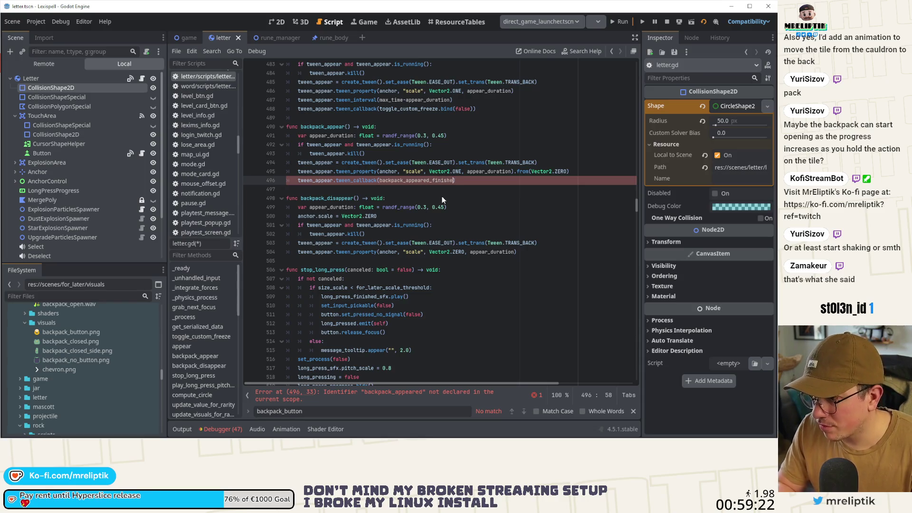
{"action": "type", "text": "de.emo"}
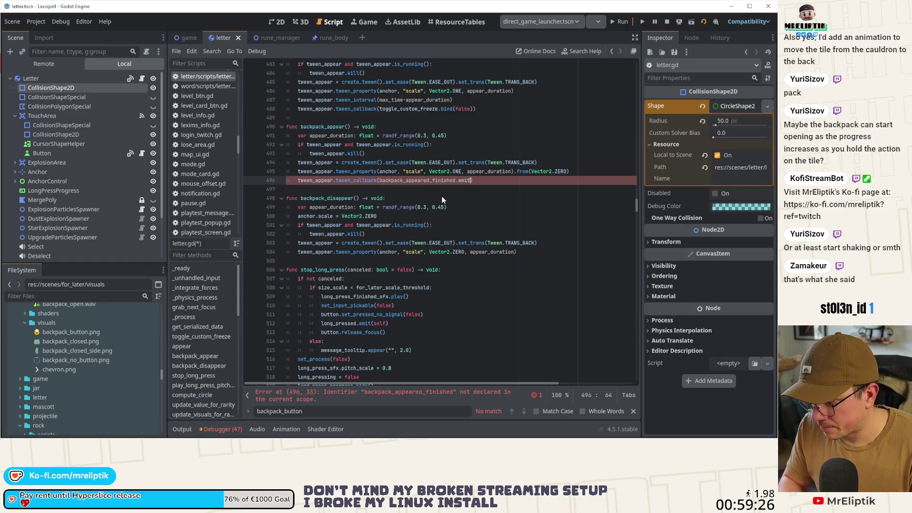
{"action": "key", "text": "BackSpace"}
{"action": "type", "text": "it"}
Duplicate that callback into backpack_disappear as backpack_disappeared_finished.emit and save
{"action": "key", "text": "ctrl+shift+d"}
{"action": "key", "text": "alt+Down"}
{"action": "key", "text": "alt+Down"}
{"action": "key", "text": "alt+Down"}
{"action": "key", "text": "alt+Down"}
{"action": "key", "text": "alt+Down"}
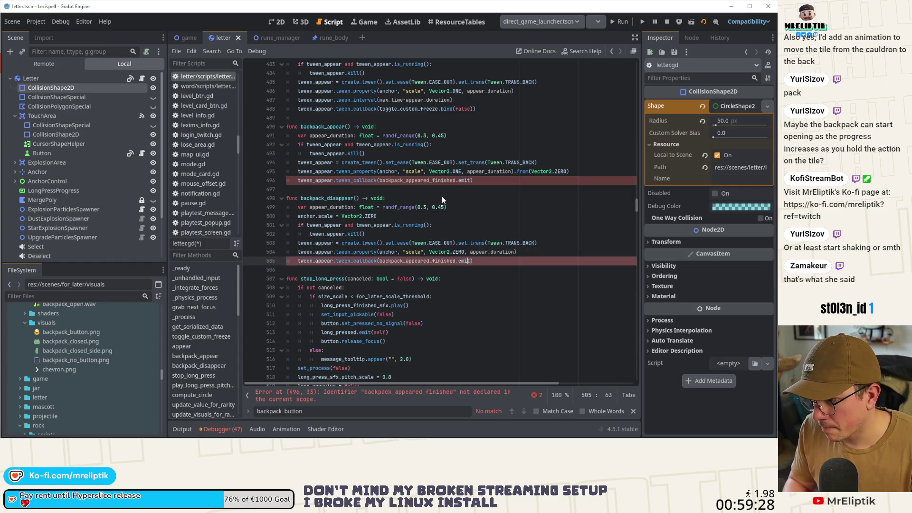
{"action": "key", "text": "Left"}
{"action": "key", "text": "Left"}
{"action": "key", "text": "Left"}
{"action": "key", "text": "Left"}
{"action": "key", "text": "Left"}
{"action": "key", "text": "Left"}
{"action": "type", "text": "dis"}
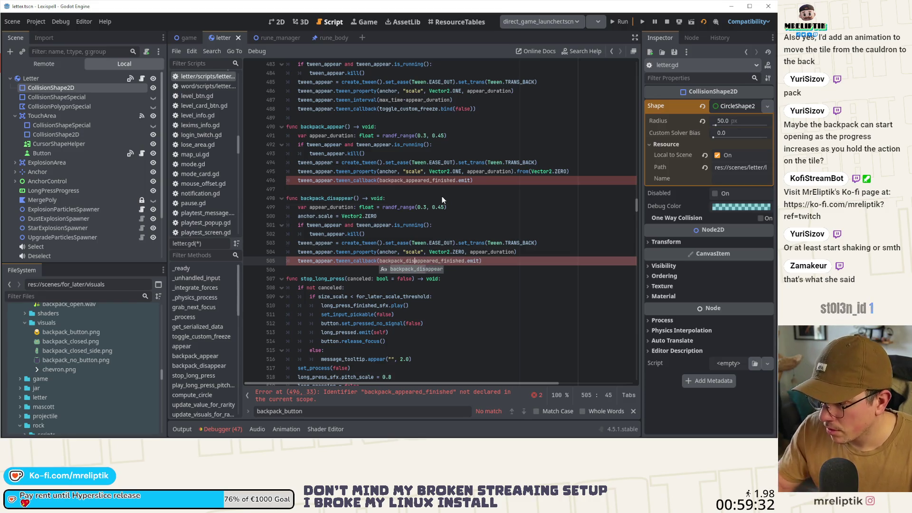
{"action": "key", "text": "ctrl+s"}
{"action": "double_click", "coordinate": [418, 180]}
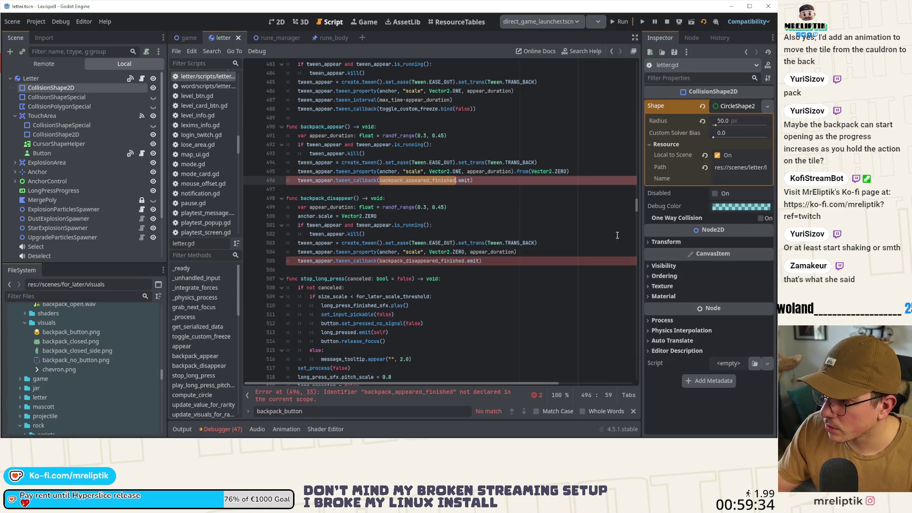
{"action": "left_click_drag", "start_coordinate": [637, 210], "coordinate": [617, 56]}
Add 'signal backpack_appeared_finished()' and 'signal backpack_disappeared_finished()' below the existing signals, then save
{"action": "left_click", "coordinate": [424, 151]}
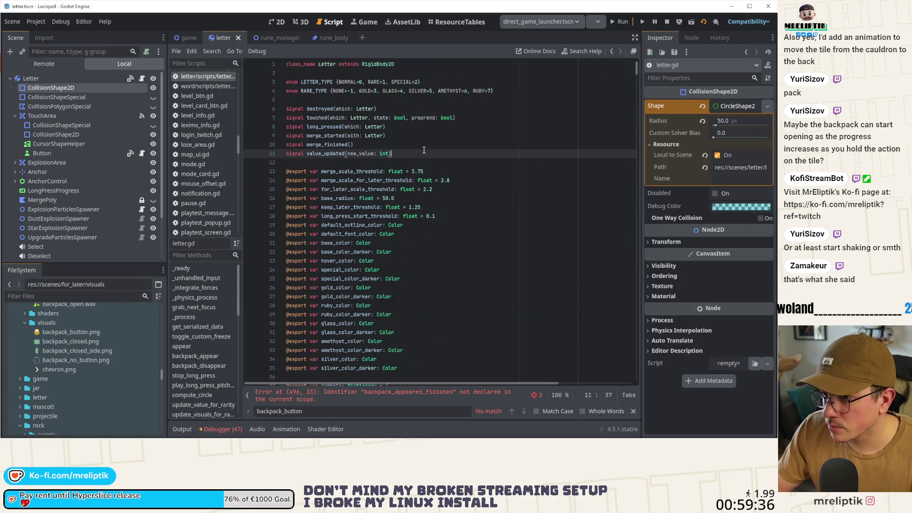
{"action": "key", "text": "Return"}
{"action": "key", "text": "Return"}
{"action": "type", "text": "signa"}
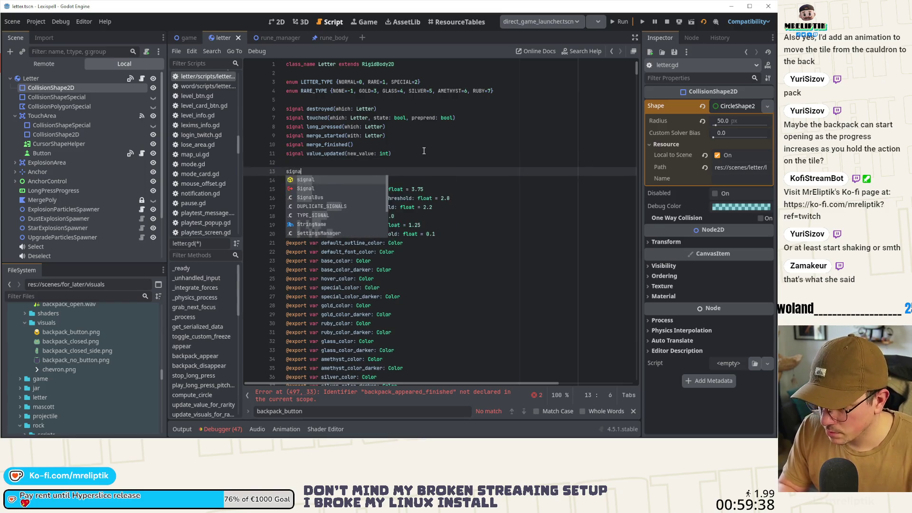
{"action": "type", "text": "l backpack_appeared_finished()"}
{"action": "key", "text": "Return"}
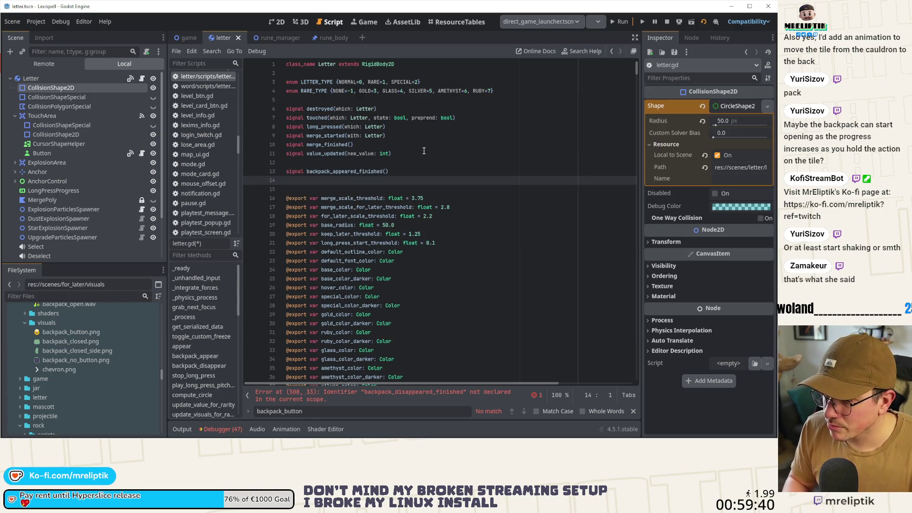
{"action": "key", "text": "BackSpace"}
{"action": "key", "text": "ctrl+shift+d"}
{"action": "key", "text": "Right"}
{"action": "key", "text": "Right"}
{"action": "key", "text": "Right"}
{"action": "type", "text": "d"}
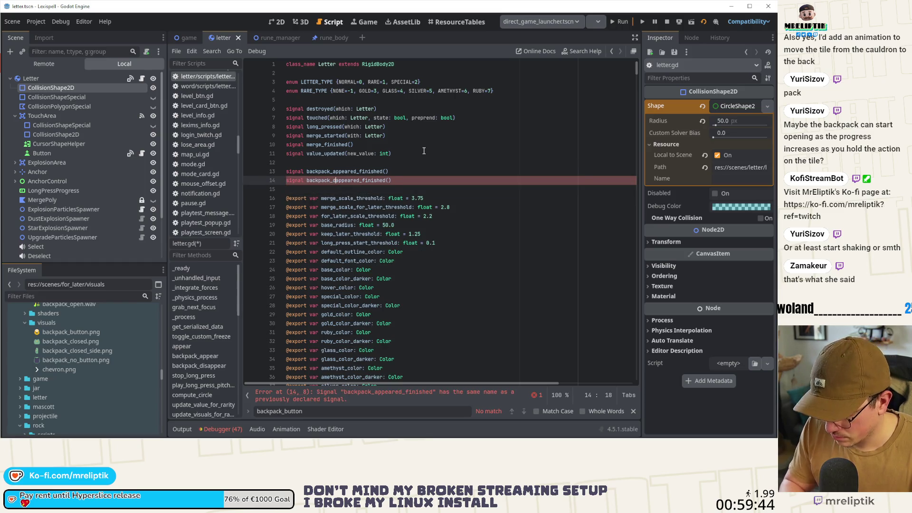
{"action": "type", "text": "is"}
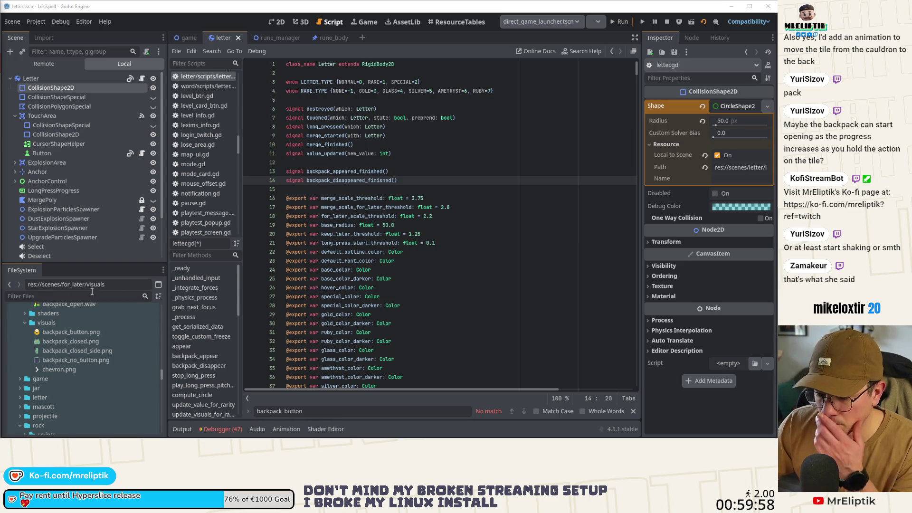
{"action": "double_click", "coordinate": [348, 173]}
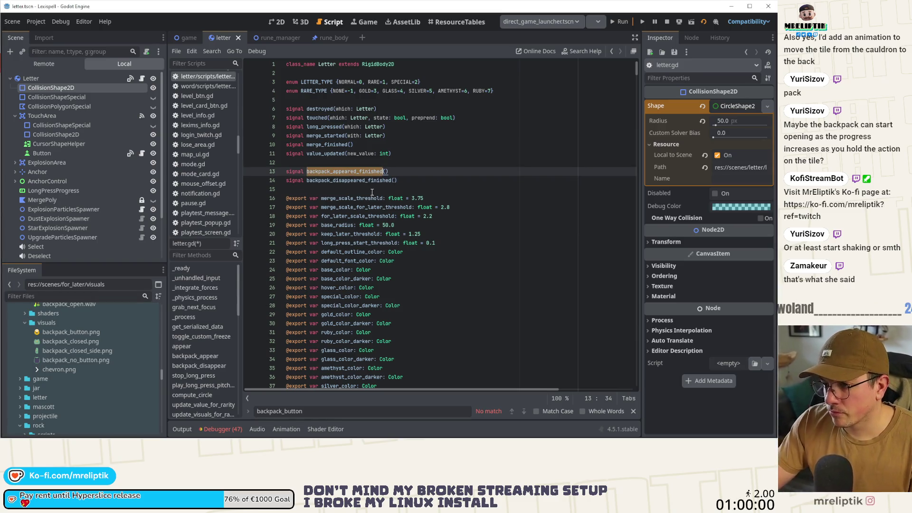
{"action": "key", "text": "ctrl+s"}
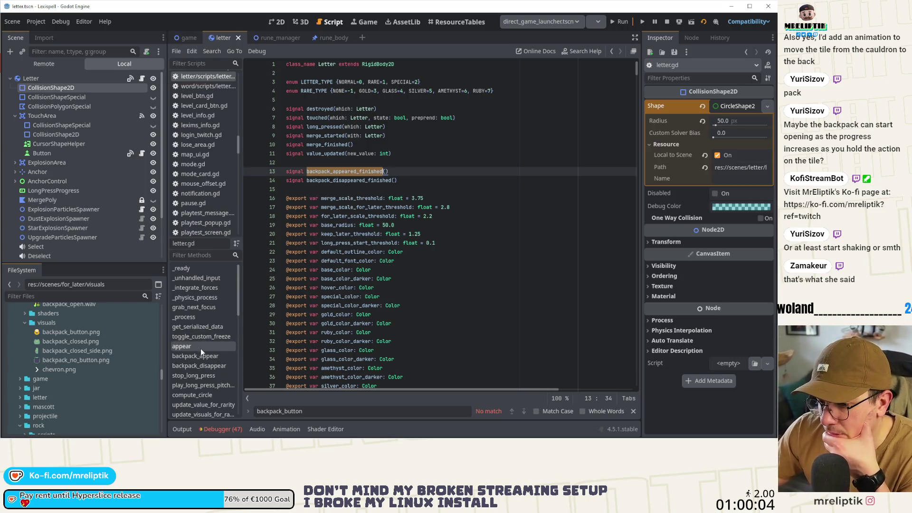
{"action": "left_click", "coordinate": [190, 375]}
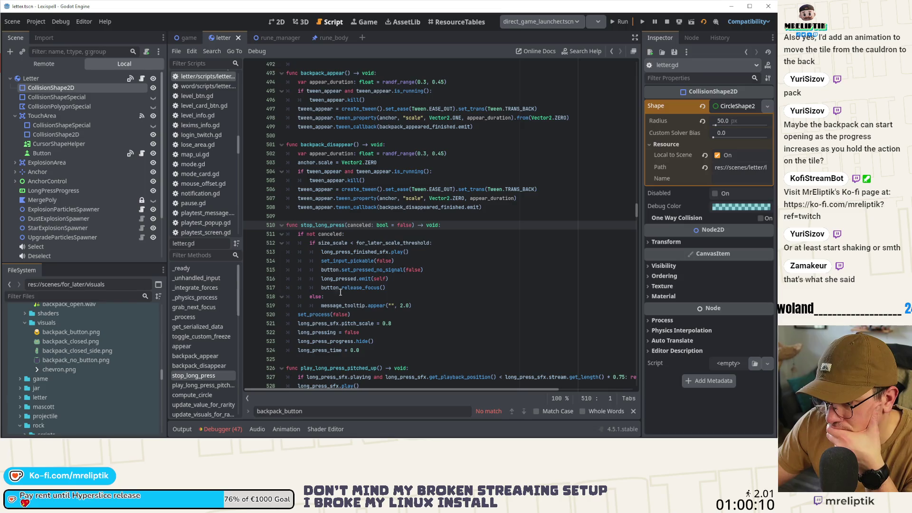
Look over set_input_pickable and long_press_finished_sfx in stop_long_press, then switch to the game scene
{"action": "double_click", "coordinate": [347, 261]}
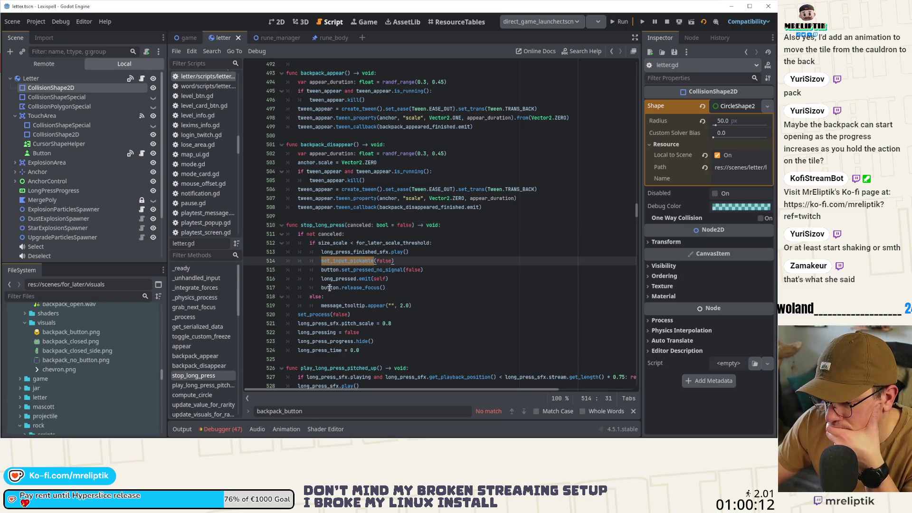
{"action": "double_click", "coordinate": [354, 252]}
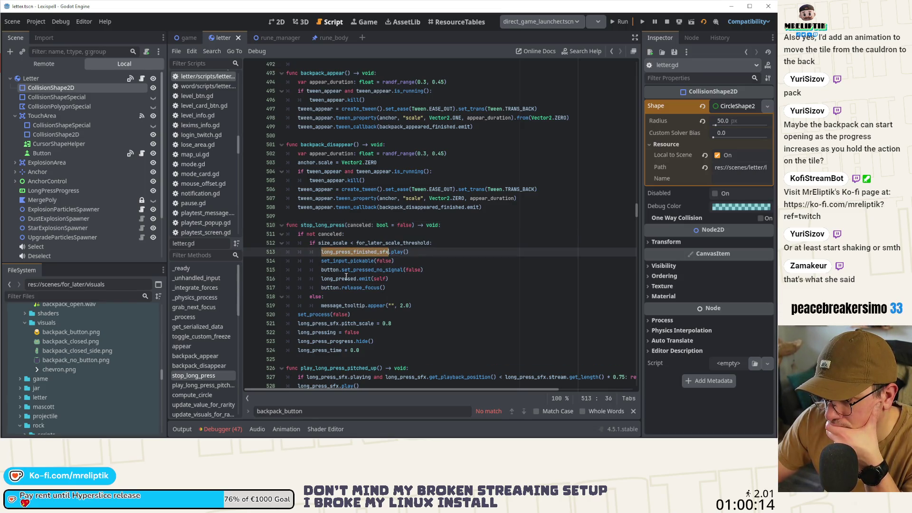
{"action": "triple_click", "coordinate": [335, 263]}
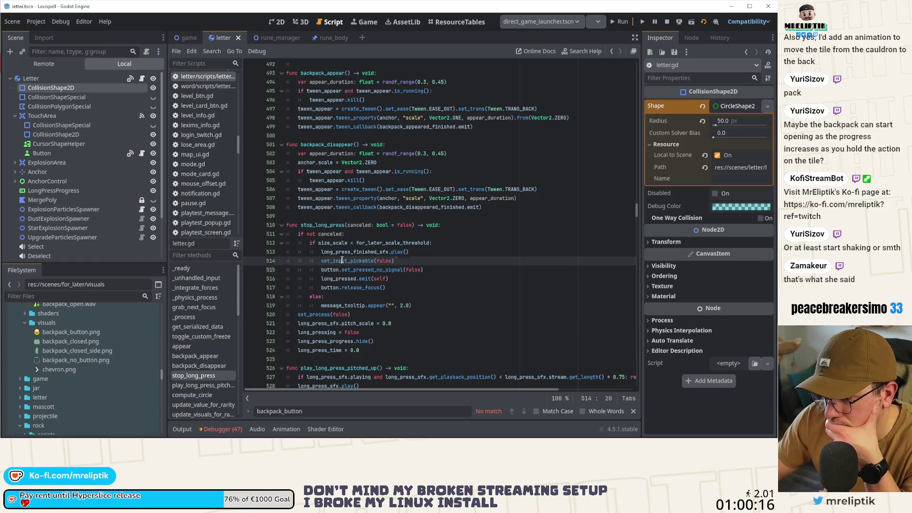
{"action": "double_click", "coordinate": [342, 253]}
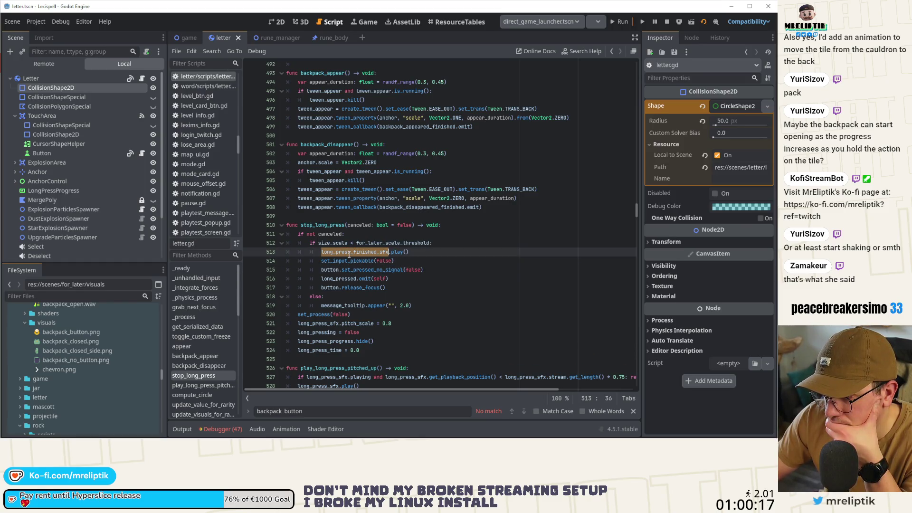
{"action": "left_click", "coordinate": [335, 279]}
{"action": "double_click", "coordinate": [333, 279]}
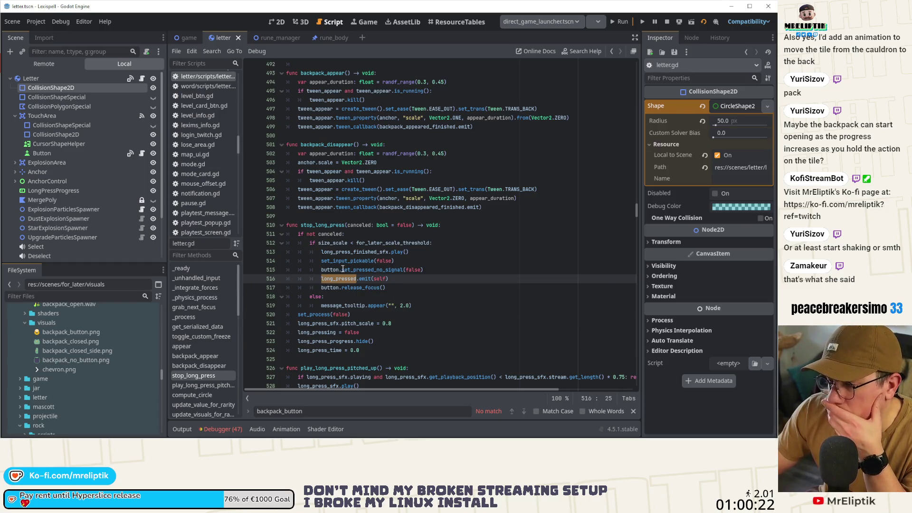
{"action": "left_click", "coordinate": [190, 38]}
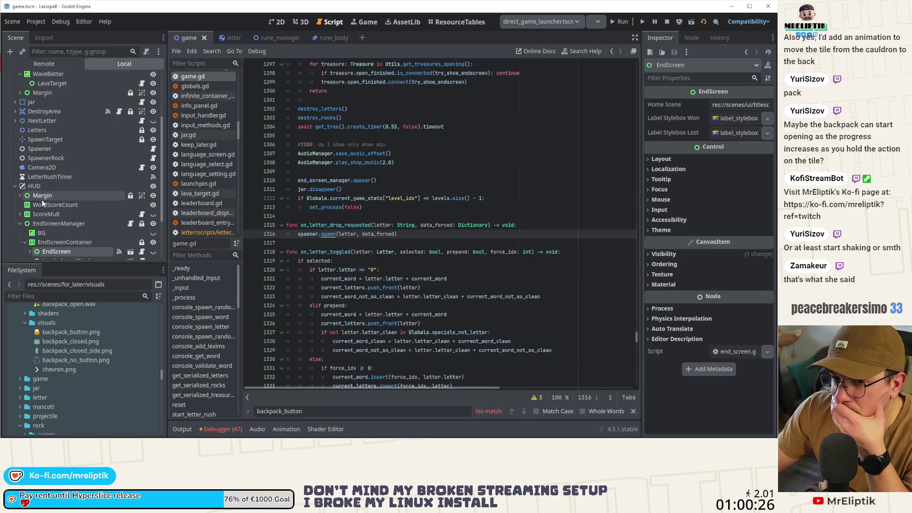
Expand the Jar node in the Scene tree to list Backpack and TweenAppear
{"action": "scroll", "coordinate": [50, 188], "scroll_direction": "up", "scroll_amount": 3}
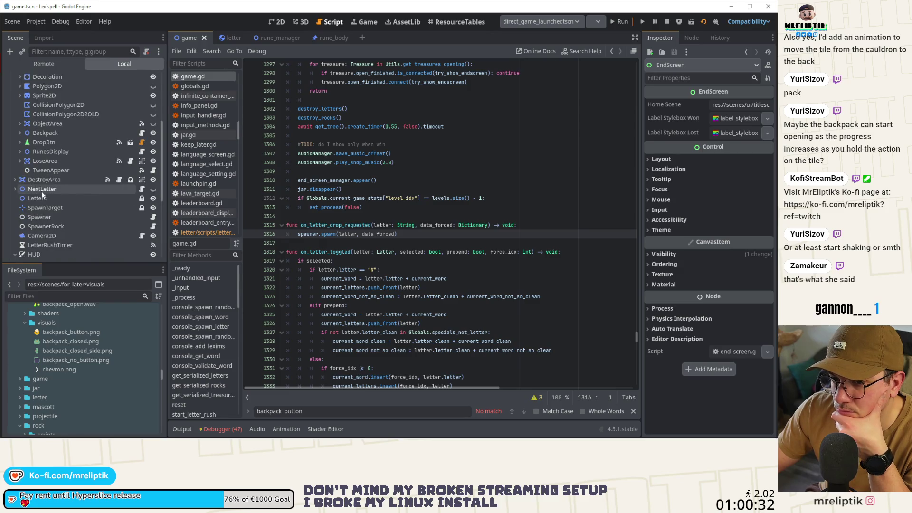
{"action": "left_click", "coordinate": [16, 181]}
{"action": "scroll", "coordinate": [44, 190], "scroll_direction": "down", "scroll_amount": 2}
{"action": "left_click", "coordinate": [15, 136]}
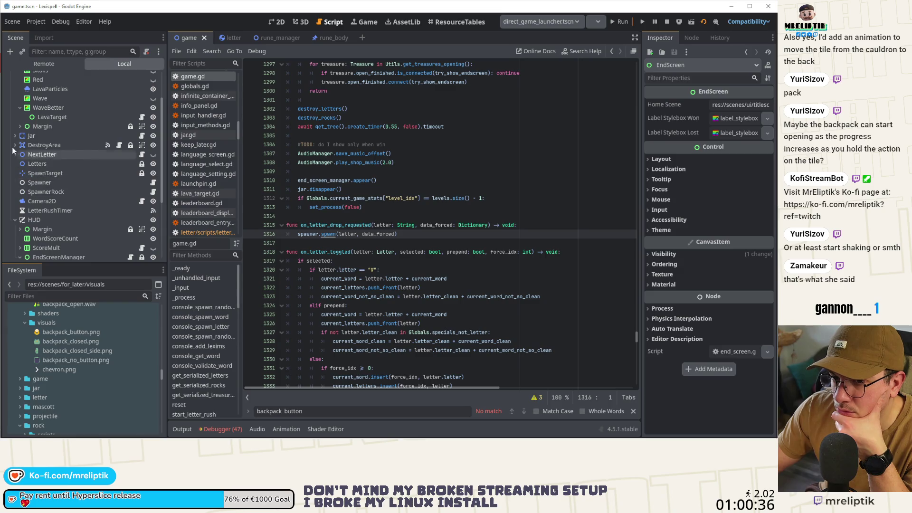
{"action": "scroll", "coordinate": [64, 178], "scroll_direction": "down", "scroll_amount": 5}
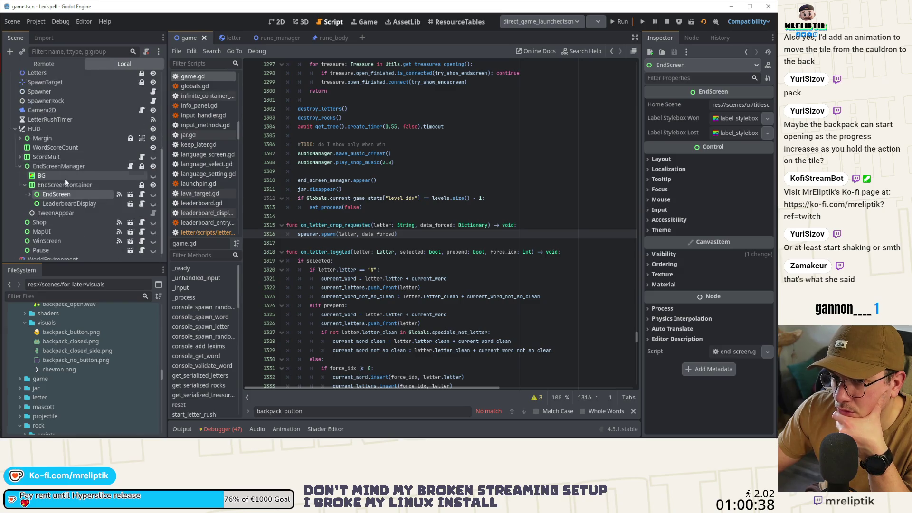
{"action": "scroll", "coordinate": [62, 184], "scroll_direction": "up", "scroll_amount": 6}
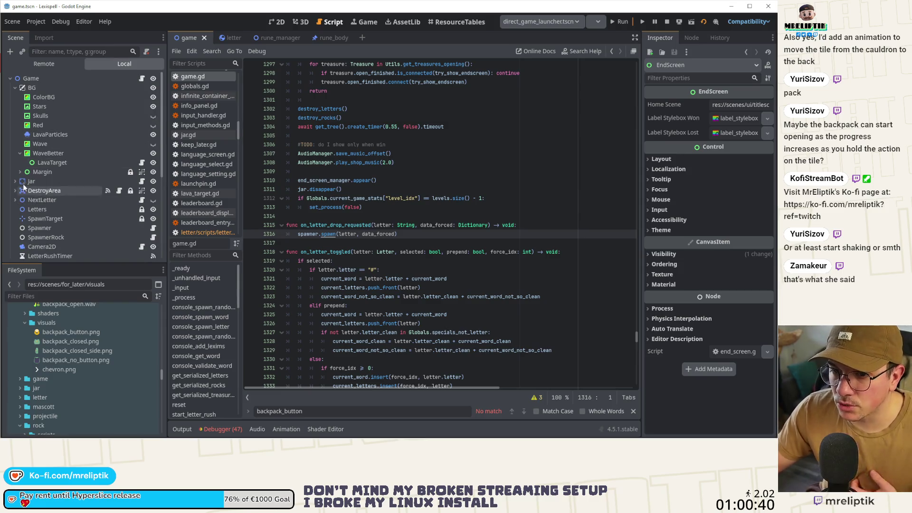
{"action": "left_click", "coordinate": [16, 182]}
{"action": "scroll", "coordinate": [66, 190], "scroll_direction": "down", "scroll_amount": 4}
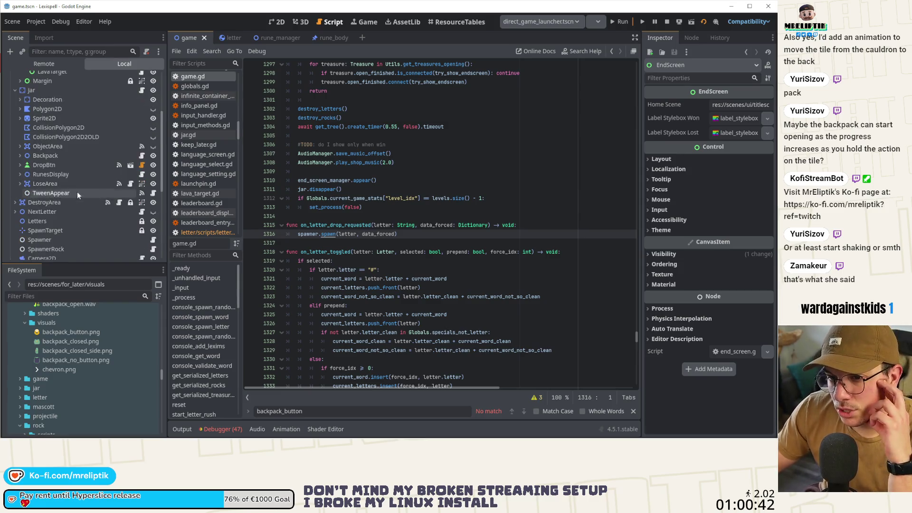
Open the Backpack node's backpack.gd and scroll through its on_letter_pressed function
{"action": "left_click", "coordinate": [141, 155]}
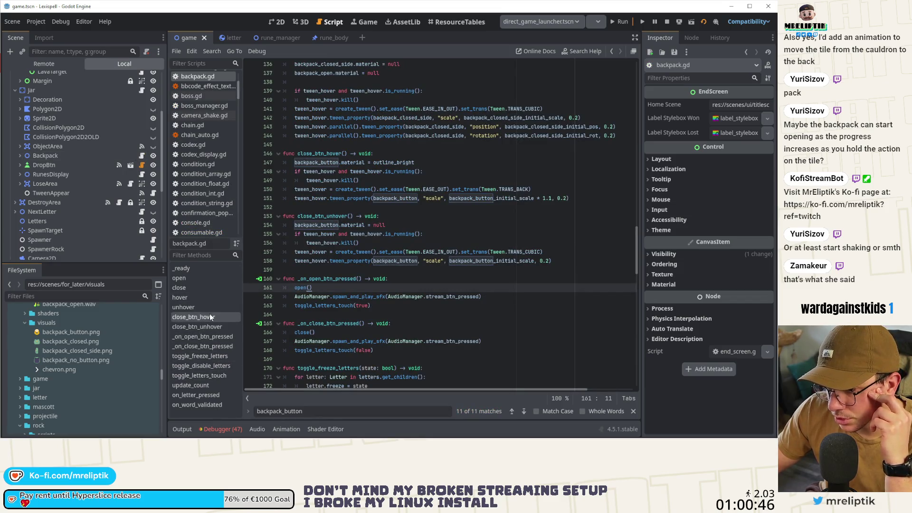
{"action": "left_click", "coordinate": [207, 395]}
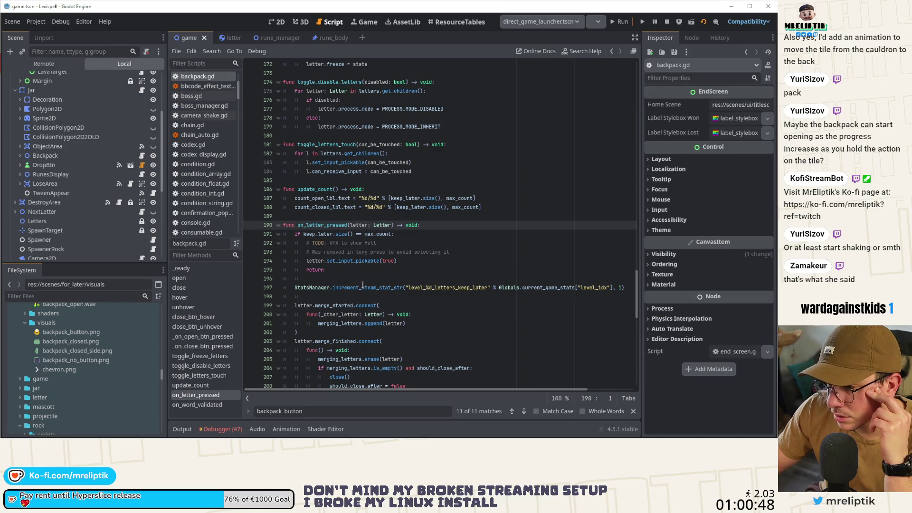
{"action": "scroll", "coordinate": [376, 285], "scroll_direction": "down", "scroll_amount": 2}
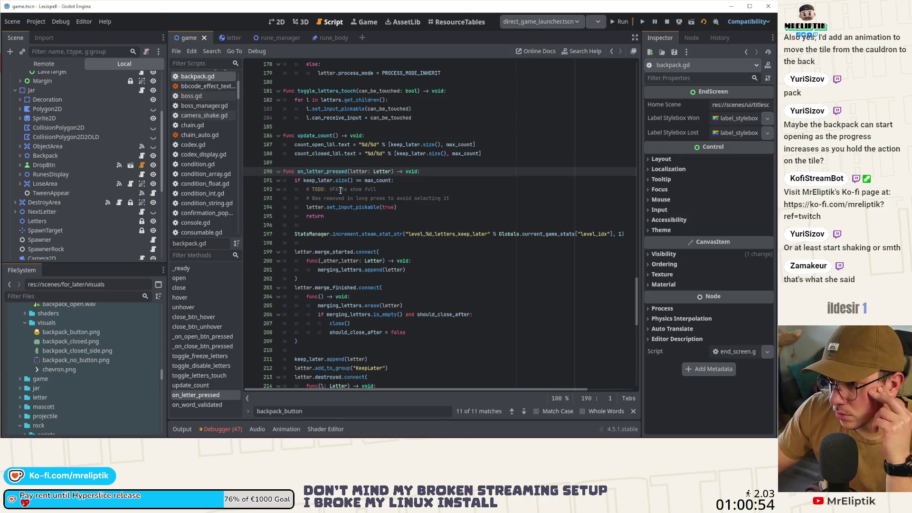
{"action": "scroll", "coordinate": [327, 216], "scroll_direction": "down", "scroll_amount": 2}
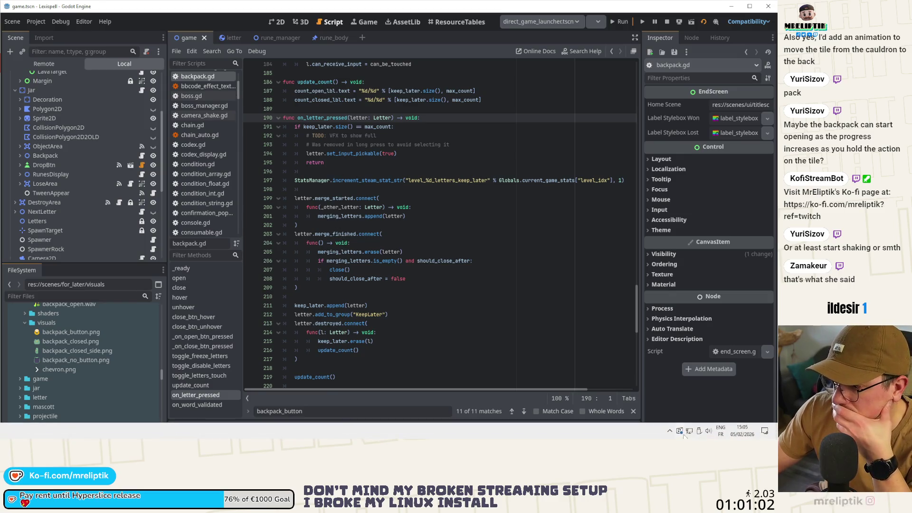
{"action": "left_click", "coordinate": [669, 431]}
{"action": "left_click", "coordinate": [662, 414]}
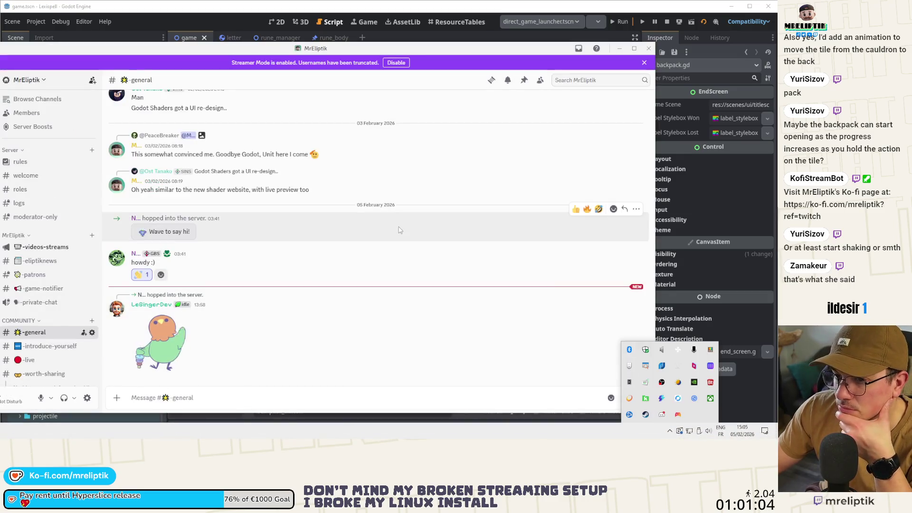
{"action": "left_click", "coordinate": [315, 41]}
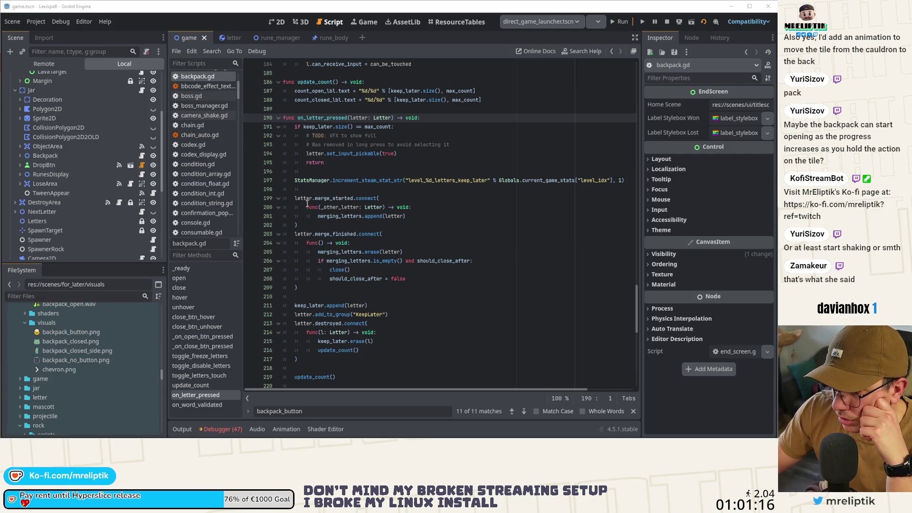
Review the merge_started and merge_finished signals and the letter variable in on_letter_pressed
{"action": "scroll", "coordinate": [301, 205], "scroll_direction": "up", "scroll_amount": 1}
{"action": "double_click", "coordinate": [332, 225]}
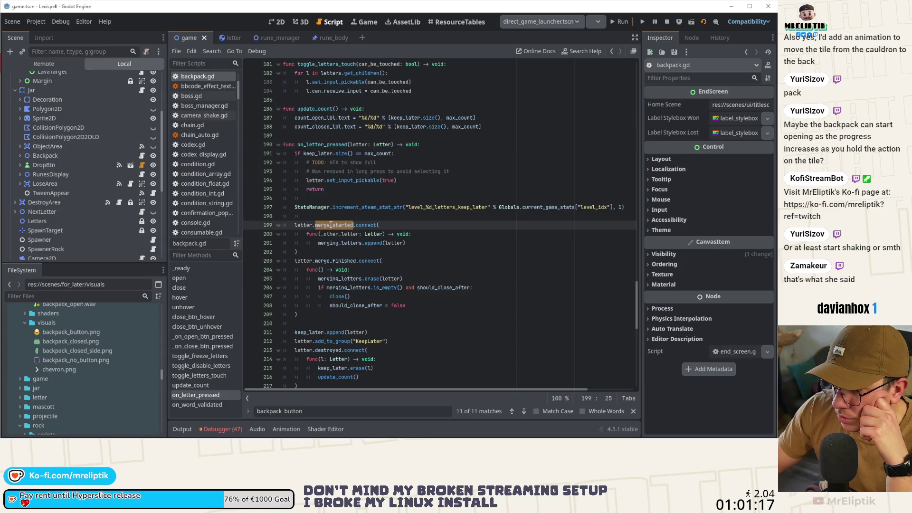
{"action": "double_click", "coordinate": [332, 261]}
{"action": "scroll", "coordinate": [332, 252], "scroll_direction": "down", "scroll_amount": 4}
{"action": "double_click", "coordinate": [304, 224]}
{"action": "double_click", "coordinate": [303, 234]}
{"action": "double_click", "coordinate": [304, 242]}
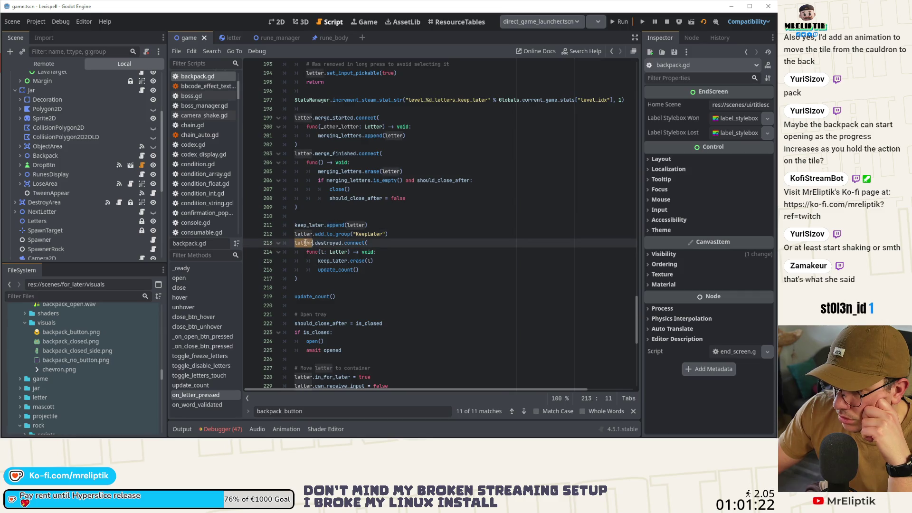
{"action": "scroll", "coordinate": [292, 243], "scroll_direction": "down", "scroll_amount": 2}
{"action": "scroll", "coordinate": [293, 252], "scroll_direction": "down", "scroll_amount": 2}
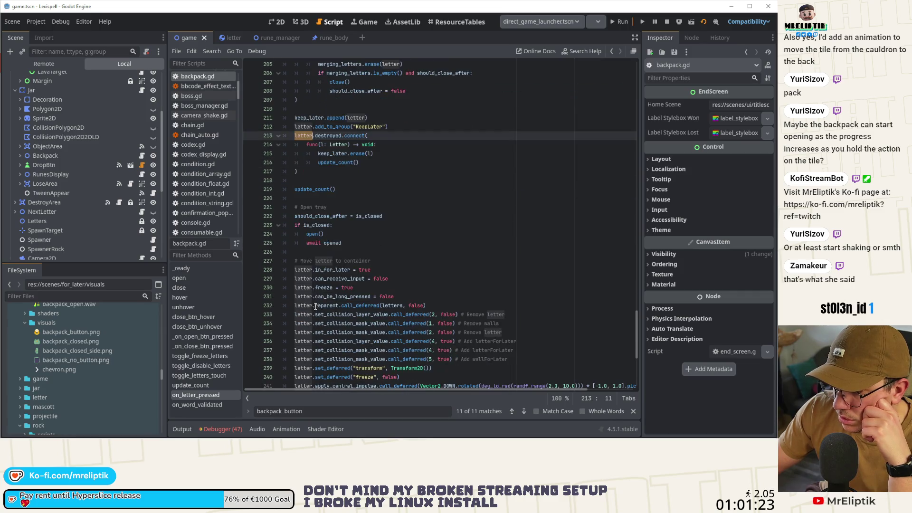
Insert letter.backpack_disappear() on a new line after 'await opened'
{"action": "left_click", "coordinate": [397, 254]}
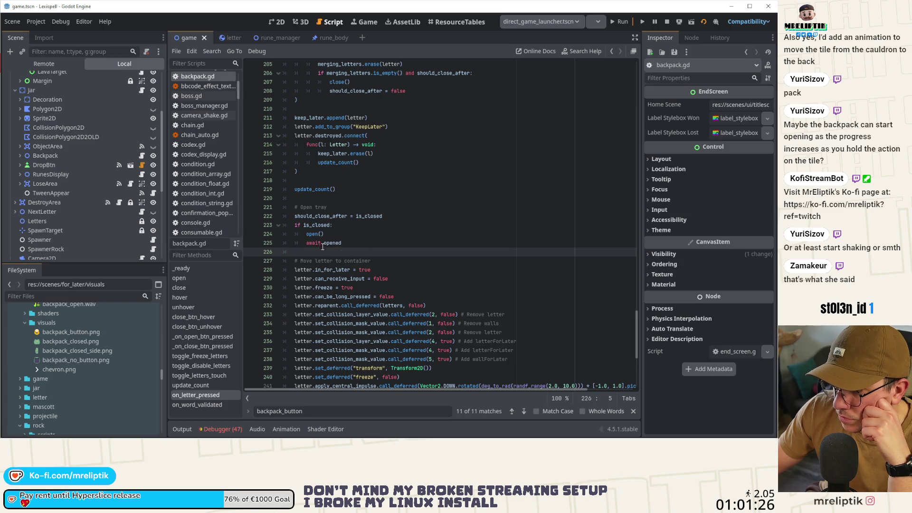
{"action": "key", "text": "Return"}
{"action": "key", "text": "Return"}
{"action": "key", "text": "Up"}
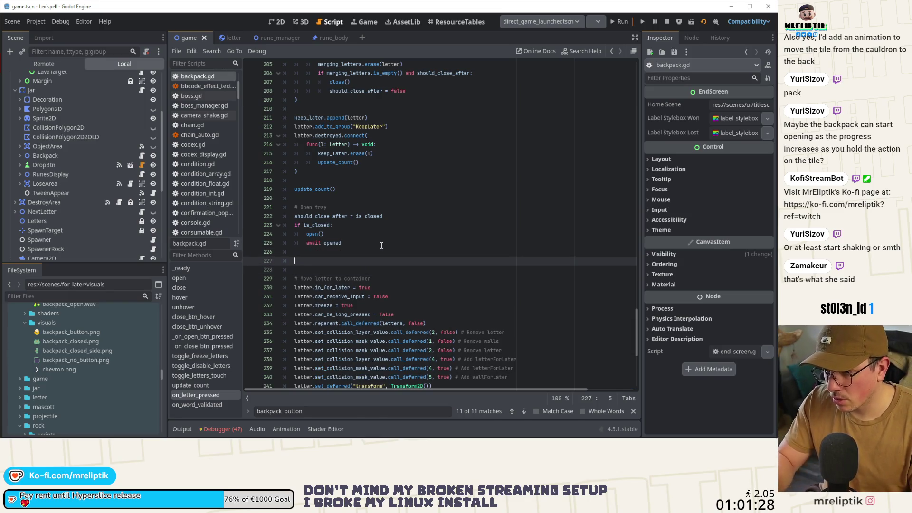
{"action": "type", "text": "letter.backpack_appeared_finished"}
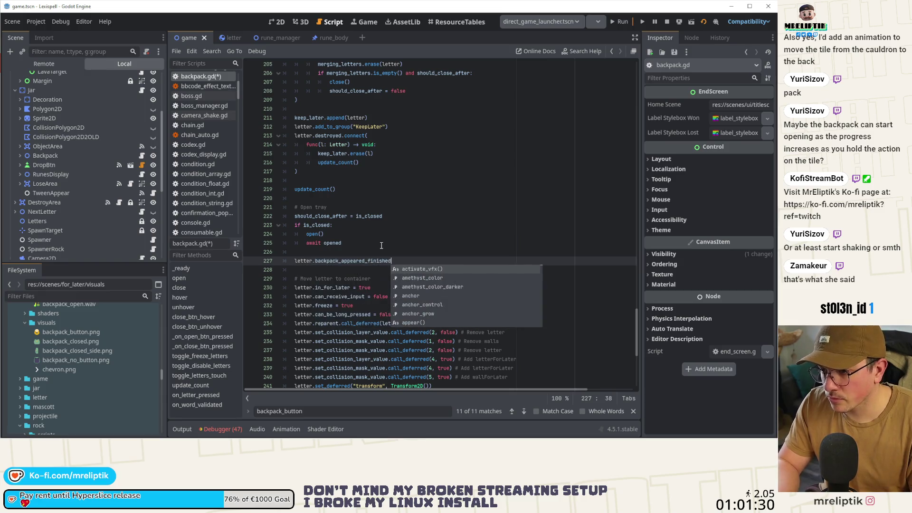
{"action": "key", "text": "Up"}
{"action": "key", "text": "Up"}
{"action": "key", "text": "Escape"}
{"action": "key", "text": "Home"}
{"action": "key", "text": "Return"}
{"action": "key", "text": "Up"}
{"action": "type", "text": "let"}
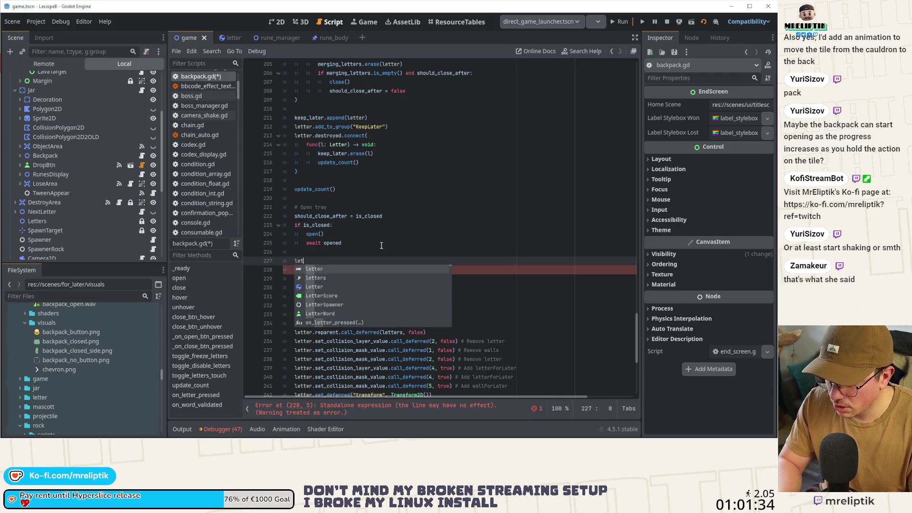
{"action": "type", "text": "ter."}
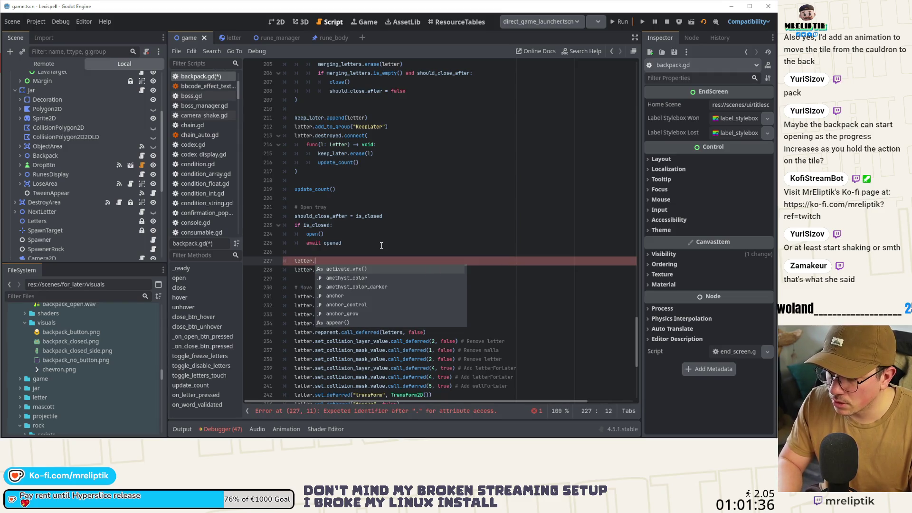
{"action": "type", "text": "back"}
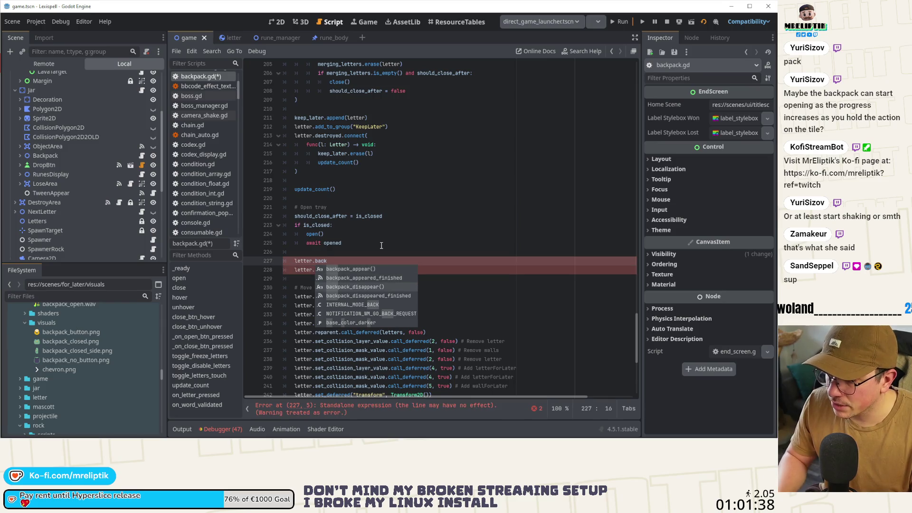
{"action": "key", "text": "Return"}
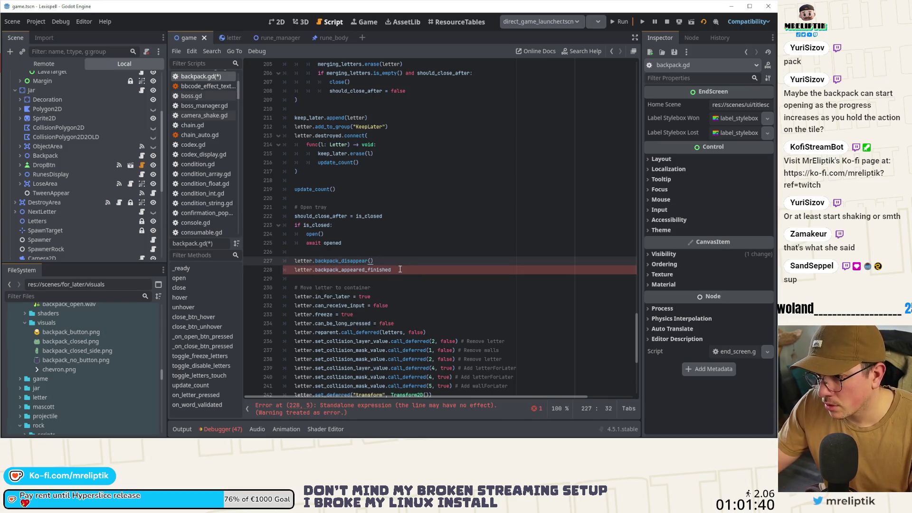
Add 'await letter.backpack_disappeared_finished' below it and save backpack.gd
{"action": "left_click", "coordinate": [340, 270]}
{"action": "type", "text": "dis"}
{"action": "key", "text": "Home"}
{"action": "type", "text": "await"}
{"action": "key", "text": "ctrl+s"}
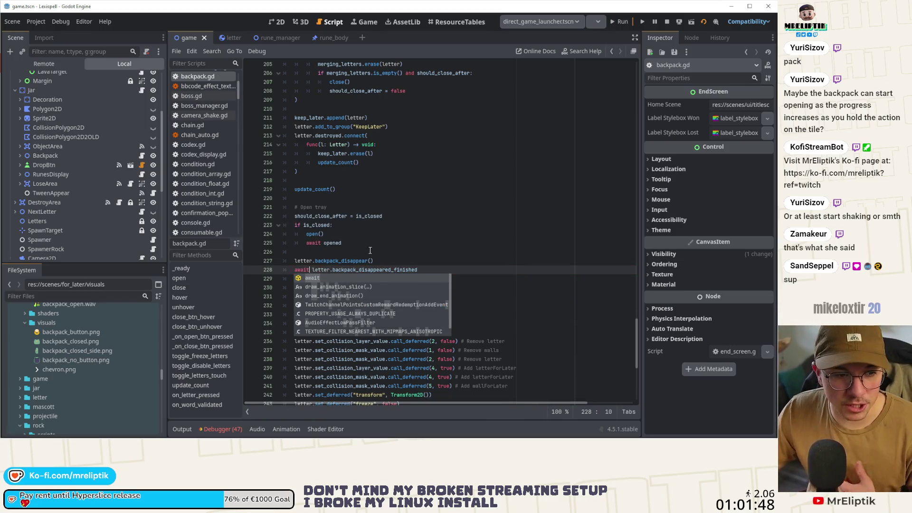
{"action": "left_click_drag", "start_coordinate": [418, 269], "coordinate": [273, 257]}
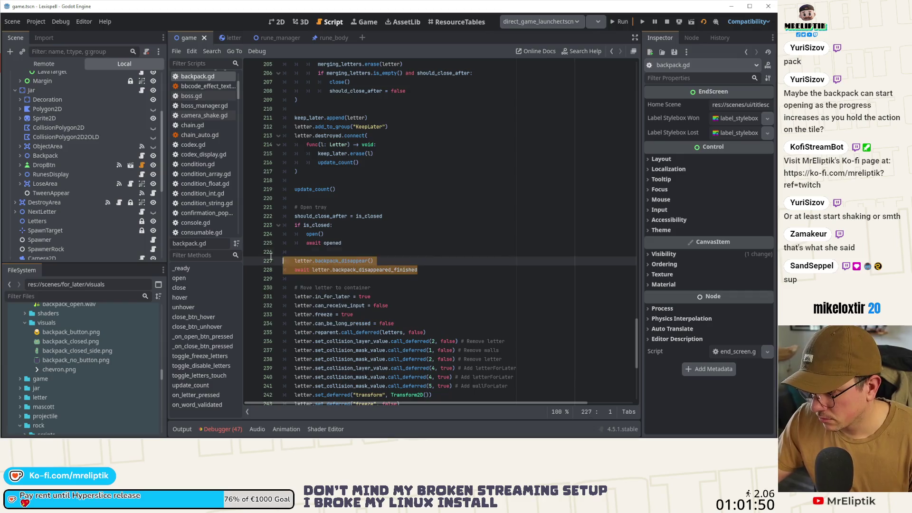
Copy the two backpack lines and paste them below the set_deferred transform reset line
{"action": "key", "text": "shift+Home"}
{"action": "key", "text": "ctrl+c"}
{"action": "scroll", "coordinate": [304, 285], "scroll_direction": "down", "scroll_amount": 6}
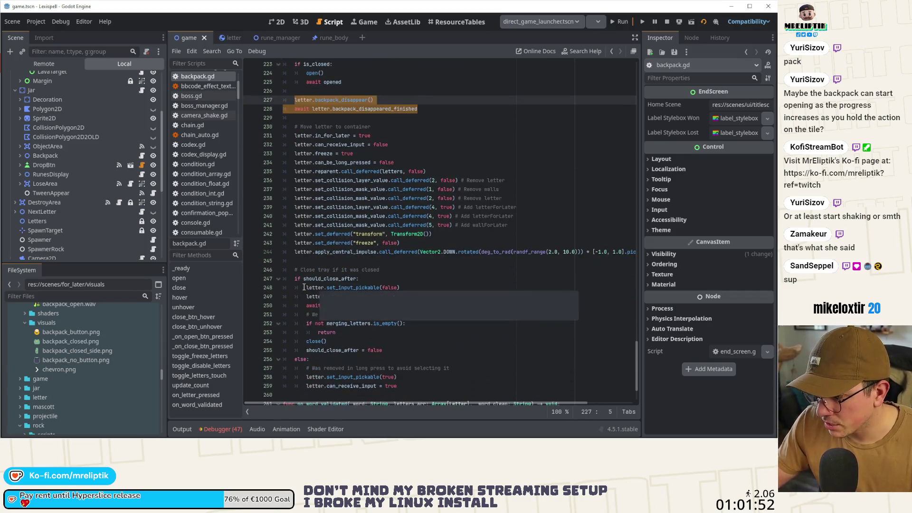
{"action": "double_click", "coordinate": [339, 253]}
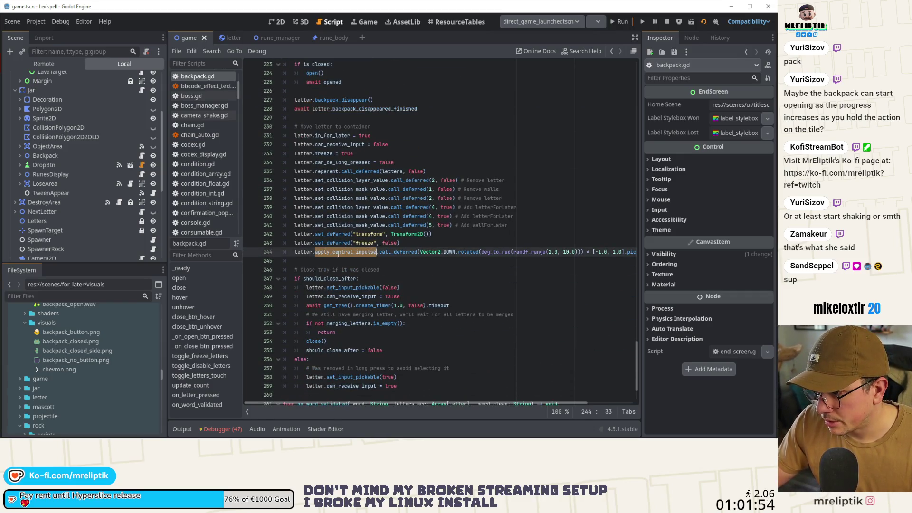
{"action": "double_click", "coordinate": [337, 234]}
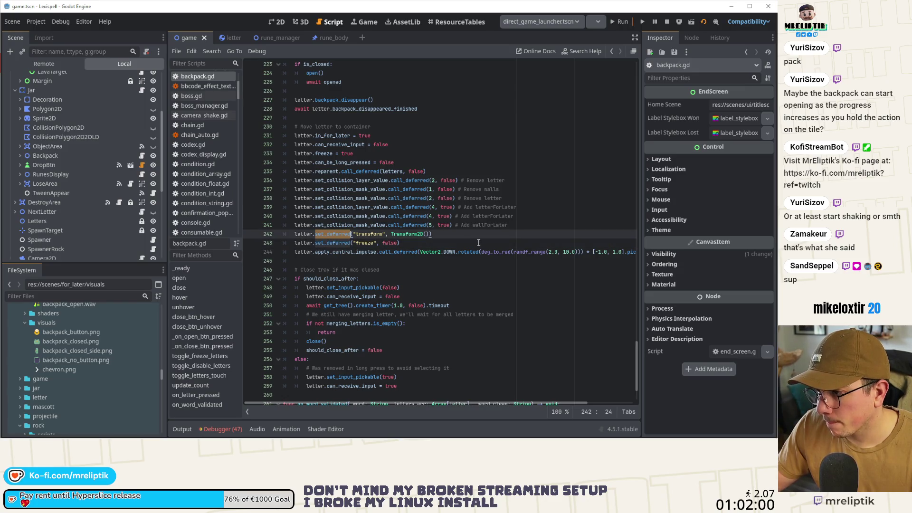
{"action": "left_click", "coordinate": [523, 228]}
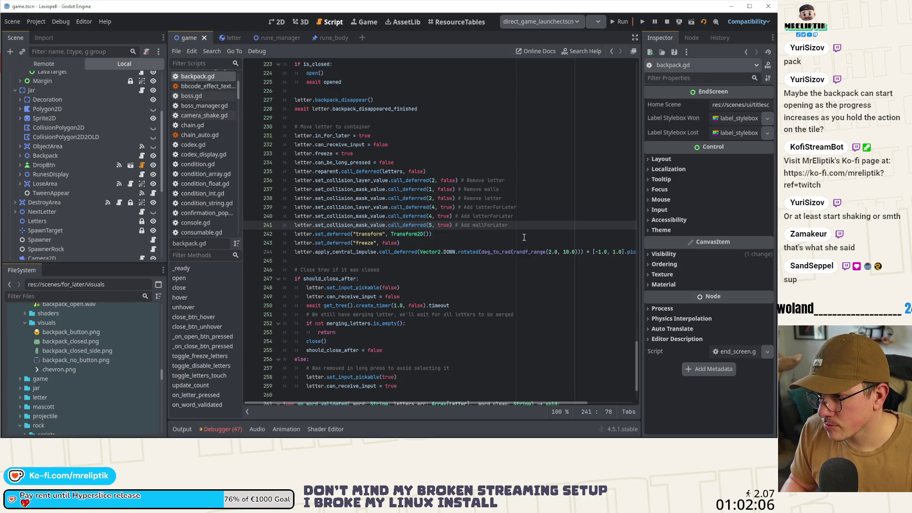
{"action": "left_click", "coordinate": [524, 237]}
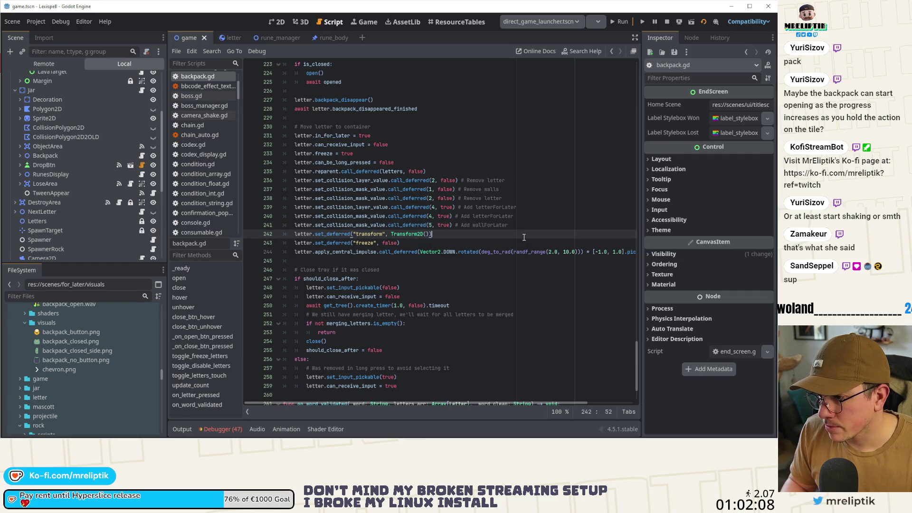
{"action": "key", "text": "Return"}
{"action": "key", "text": "Return"}
{"action": "key", "text": "ctrl+v"}
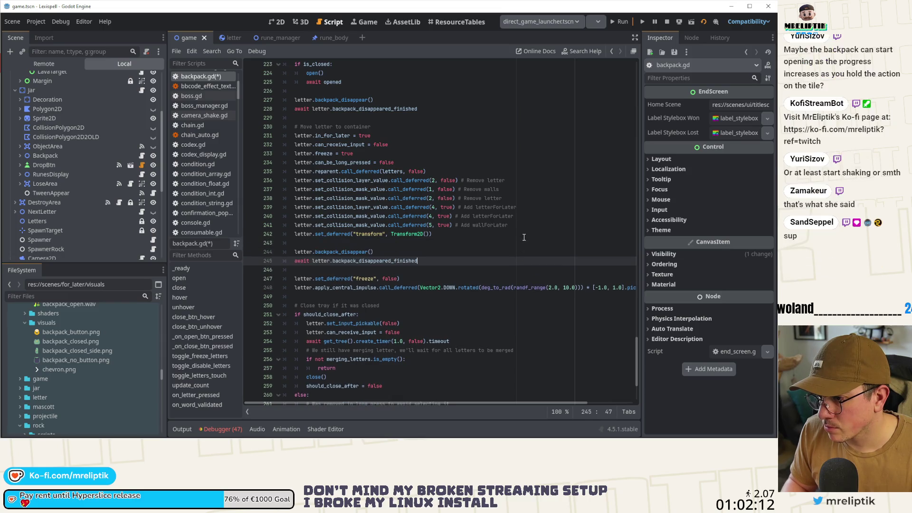
Change the pasted lines to backpack_appear() and backpack_appeared_finished, then save
{"action": "key", "text": "Up"}
{"action": "key", "text": "ctrl+Left"}
{"action": "key", "text": "ctrl+Left"}
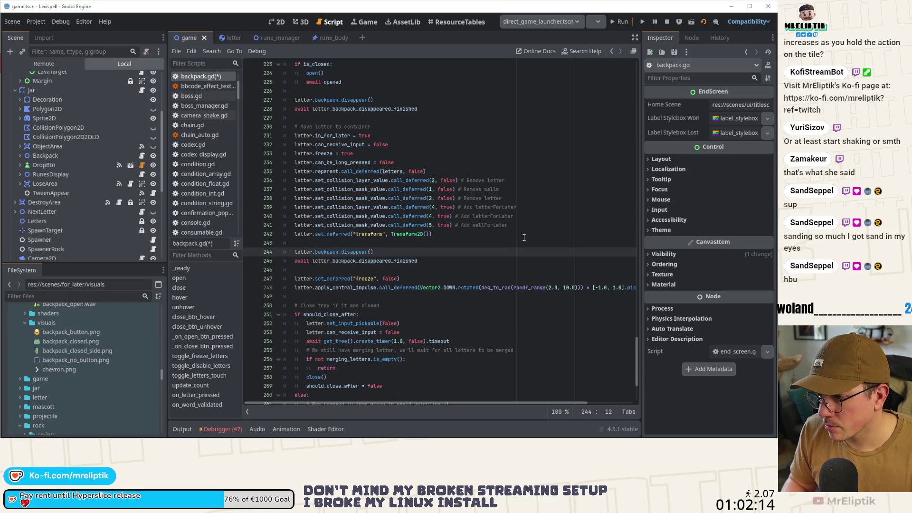
{"action": "key", "text": "ctrl+shift+Right"}
{"action": "type", "text": "backpoa"}
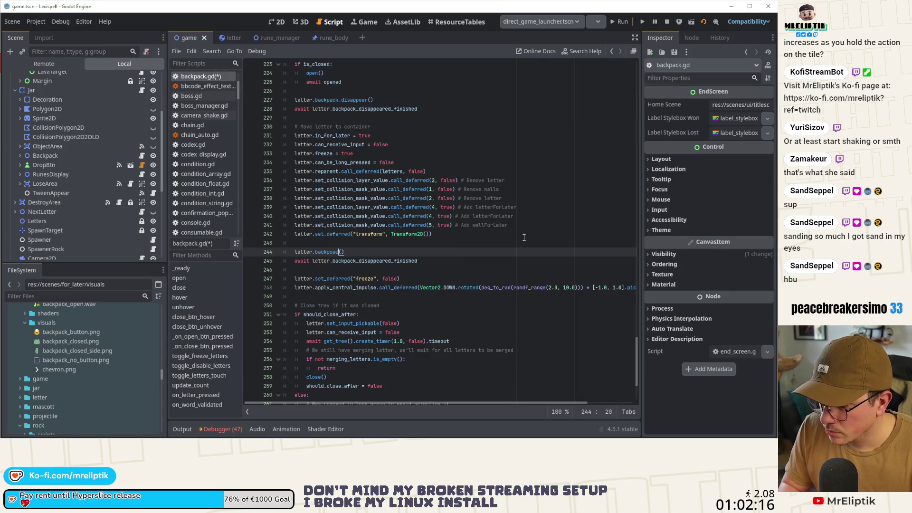
{"action": "type", "text": "acl"}
{"action": "type", "text": "k_app"}
{"action": "key", "text": "Return"}
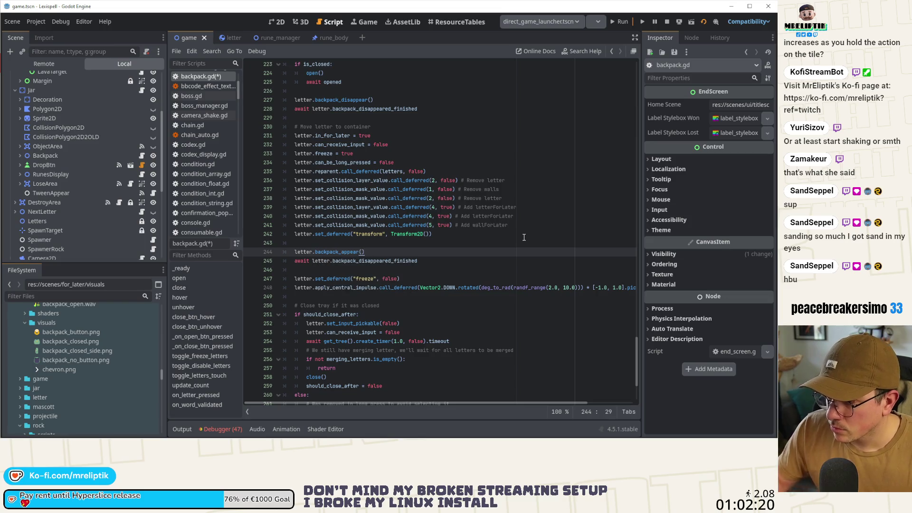
{"action": "key", "text": "Down"}
{"action": "key", "text": "ctrl+Left"}
{"action": "type", "text": "back"}
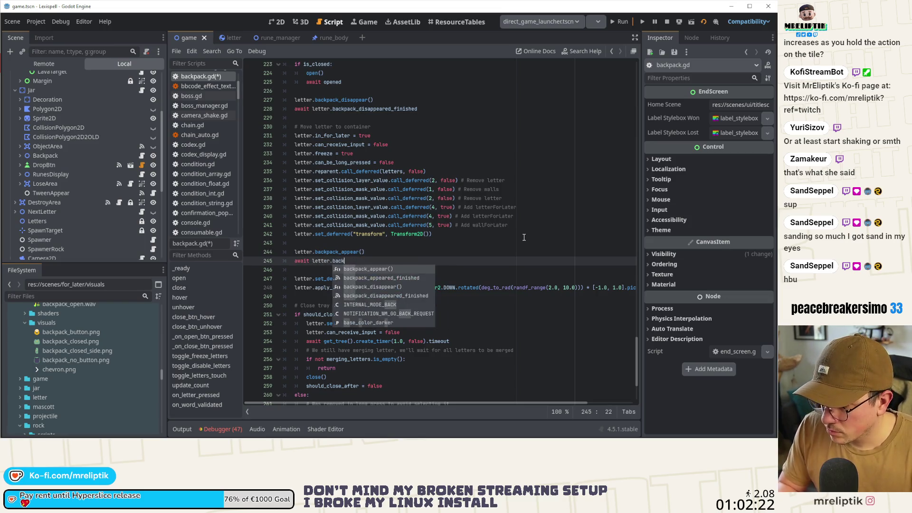
{"action": "key", "text": "Down"}
{"action": "key", "text": "Return"}
{"action": "key", "text": "ctrl+s"}
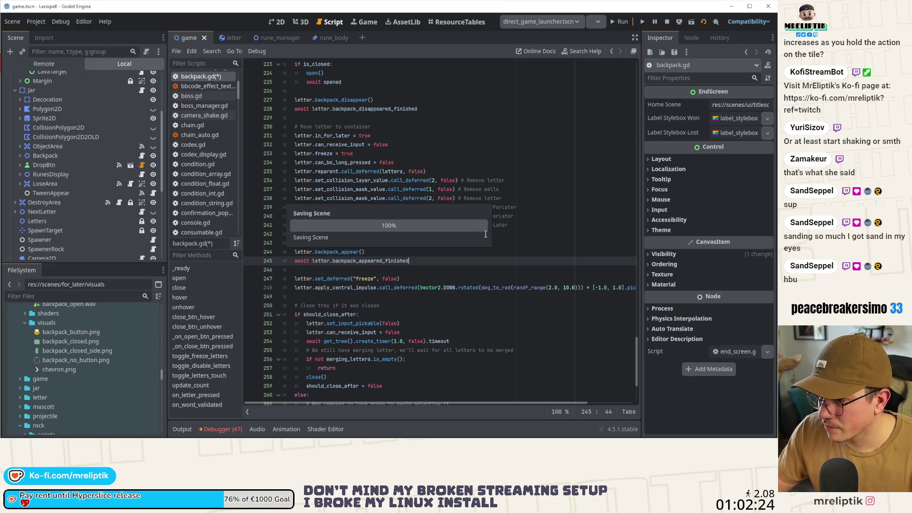
Run the game, start Chapter 1, and drop a batch of letters into the jar
{"action": "left_click", "coordinate": [277, 21]}
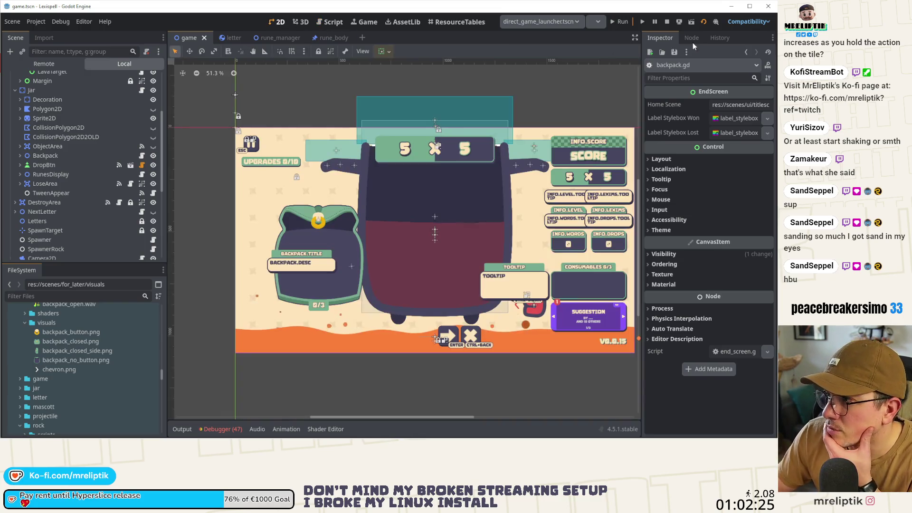
{"action": "left_click", "coordinate": [619, 21]}
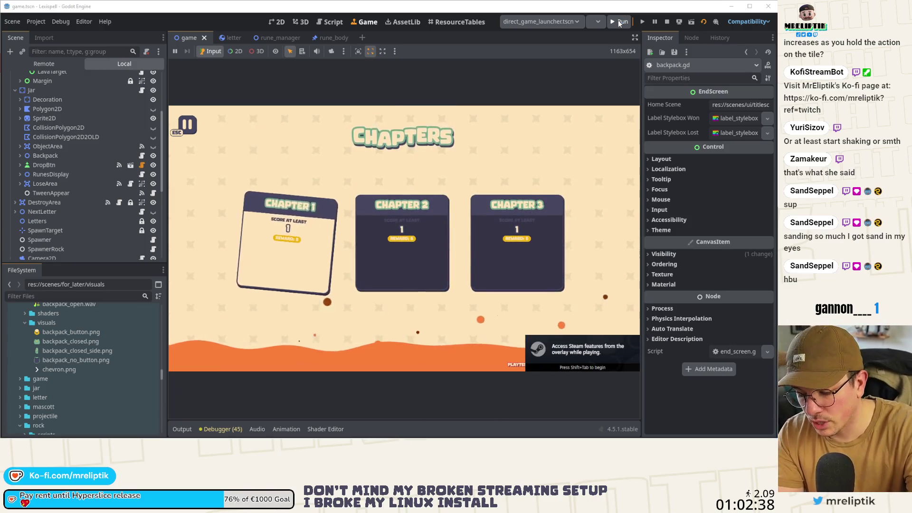
{"action": "left_click", "coordinate": [314, 259]}
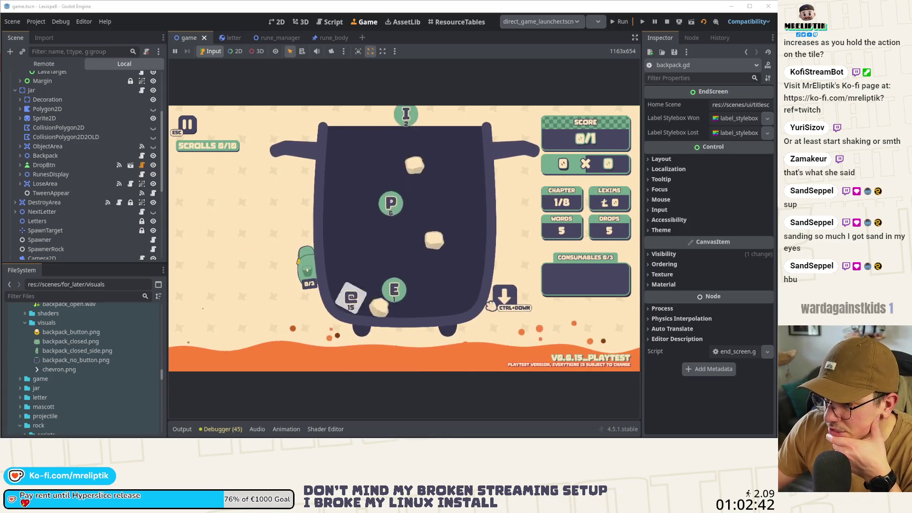
{"action": "left_click", "coordinate": [520, 310]}
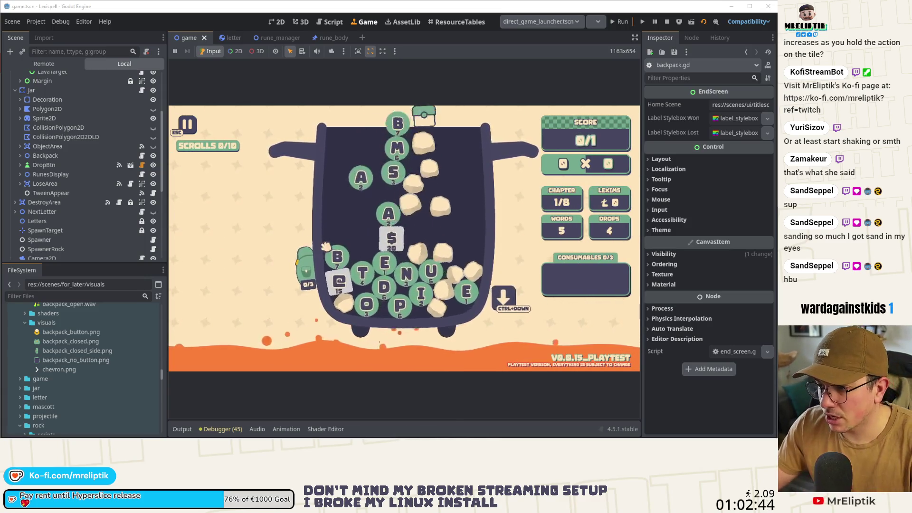
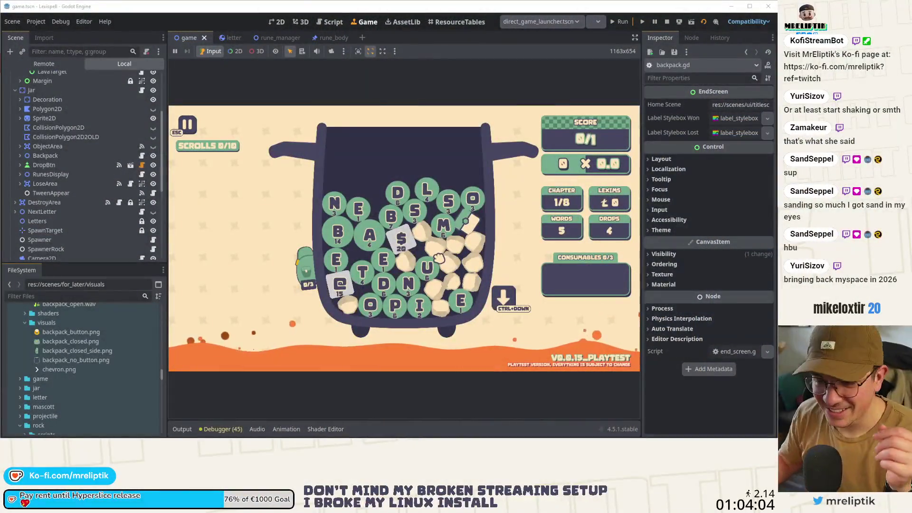
Stash letter A in the backpack so it reads 1/3, then return to the 2D editor
{"action": "mouse_move", "coordinate": [310, 285]}
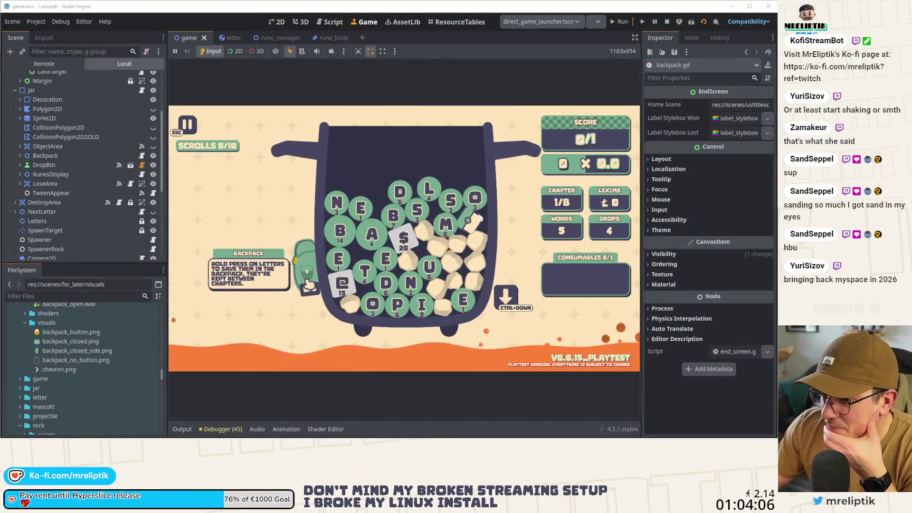
{"action": "left_click", "coordinate": [381, 237]}
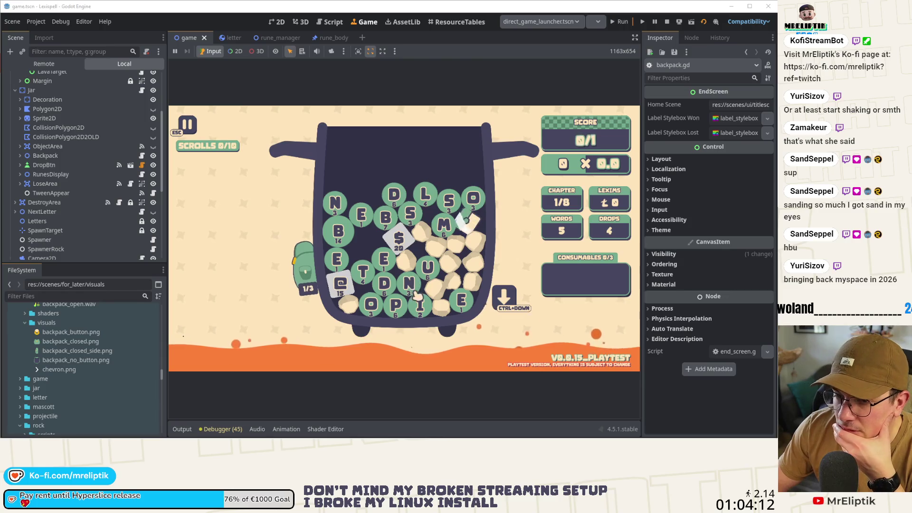
{"action": "mouse_move", "coordinate": [316, 304]}
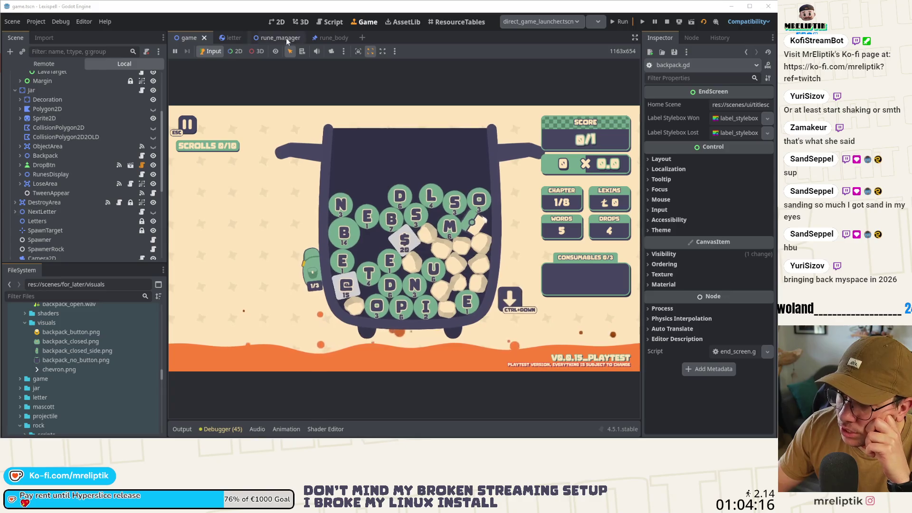
{"action": "left_click", "coordinate": [274, 23]}
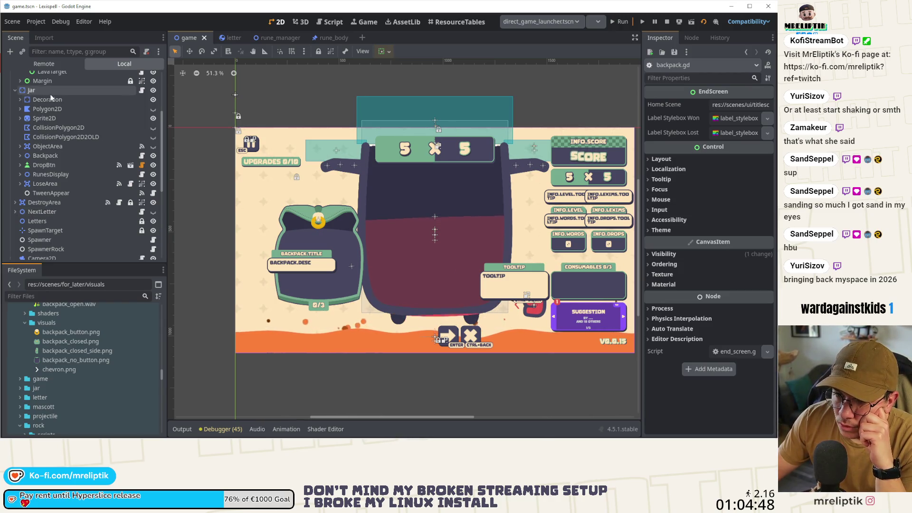
Expand Backpack, inspect the Letters node under BackpackOpen, collapse it, and return to the Game view
{"action": "left_click", "coordinate": [20, 157]}
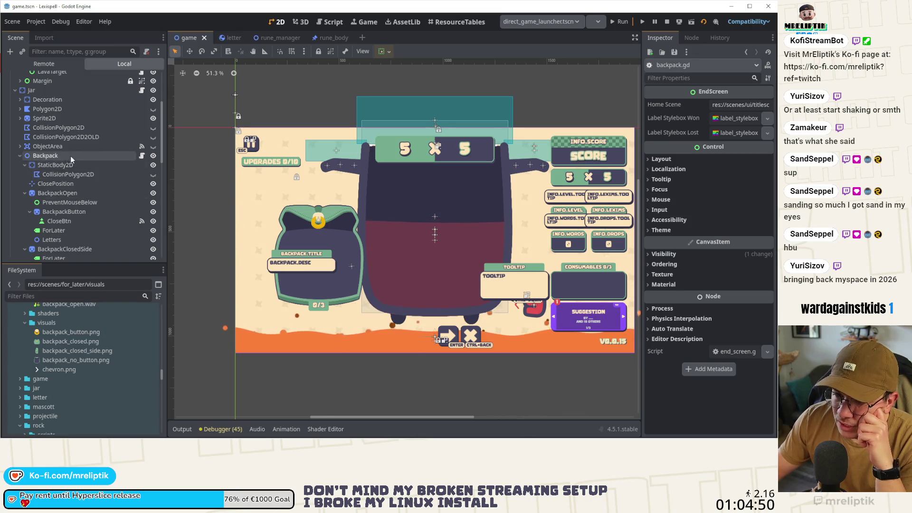
{"action": "scroll", "coordinate": [51, 192], "scroll_direction": "down", "scroll_amount": 3}
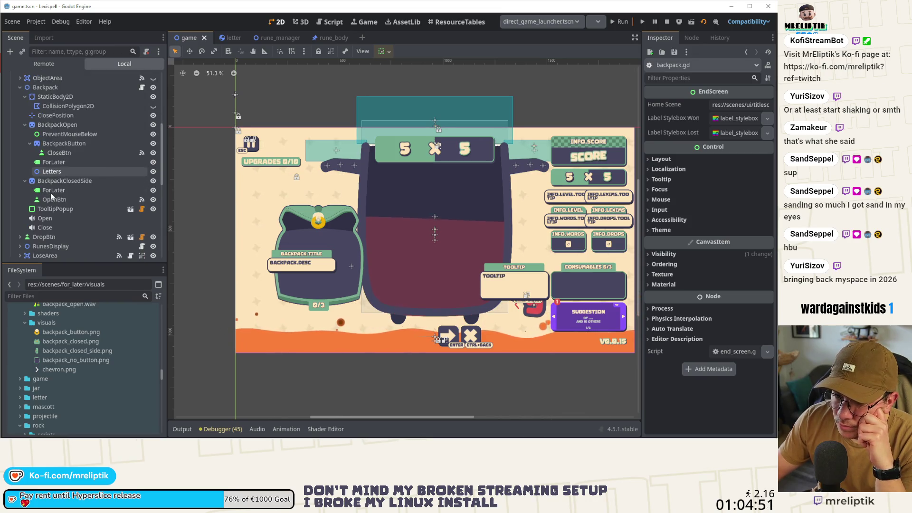
{"action": "left_click", "coordinate": [67, 171]}
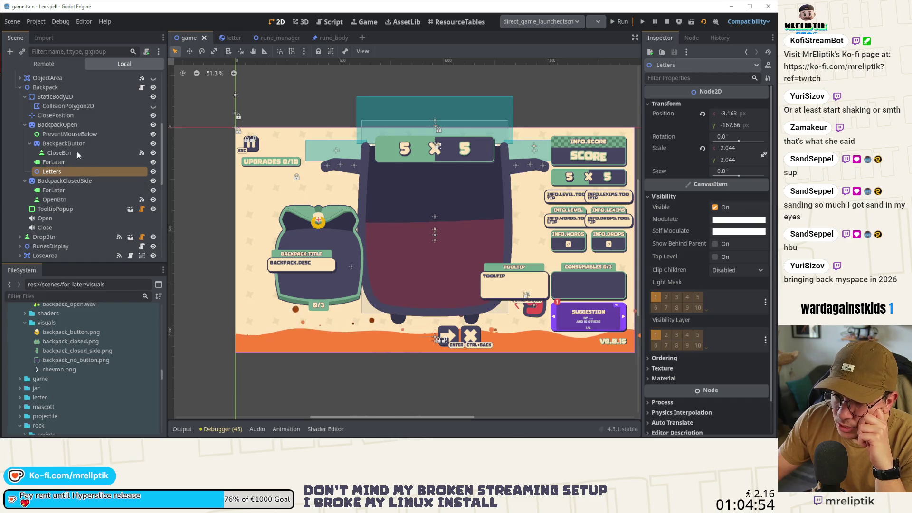
{"action": "left_click", "coordinate": [76, 170]}
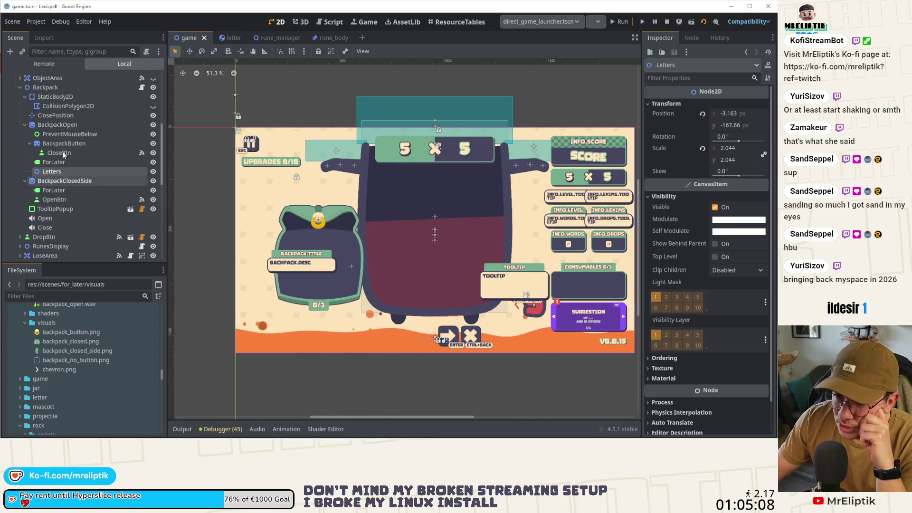
{"action": "left_click", "coordinate": [25, 125]}
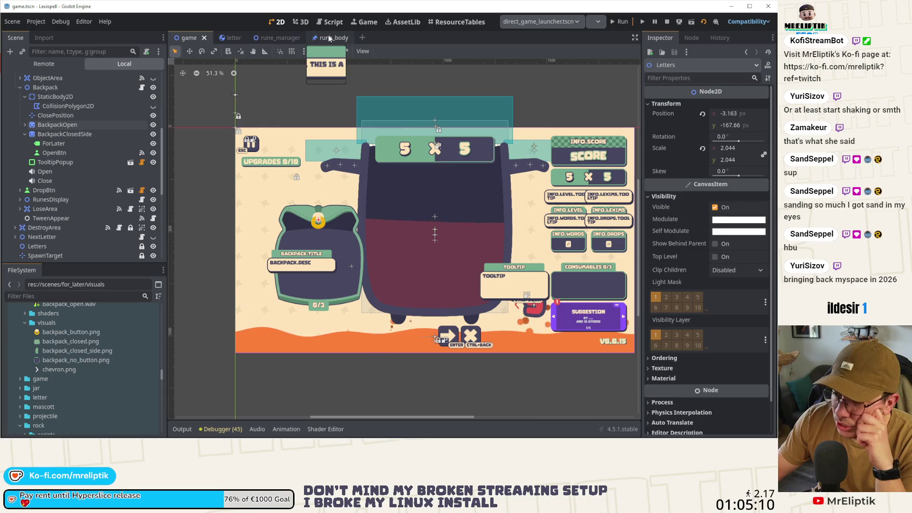
{"action": "left_click", "coordinate": [364, 22]}
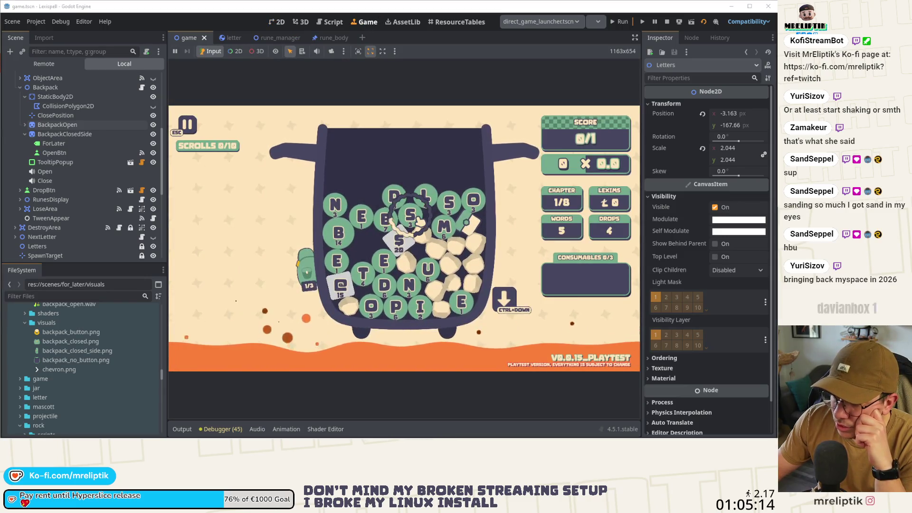
Put letter S into the backpack (2/3) and open it to see the stored letters
{"action": "left_click", "coordinate": [420, 221]}
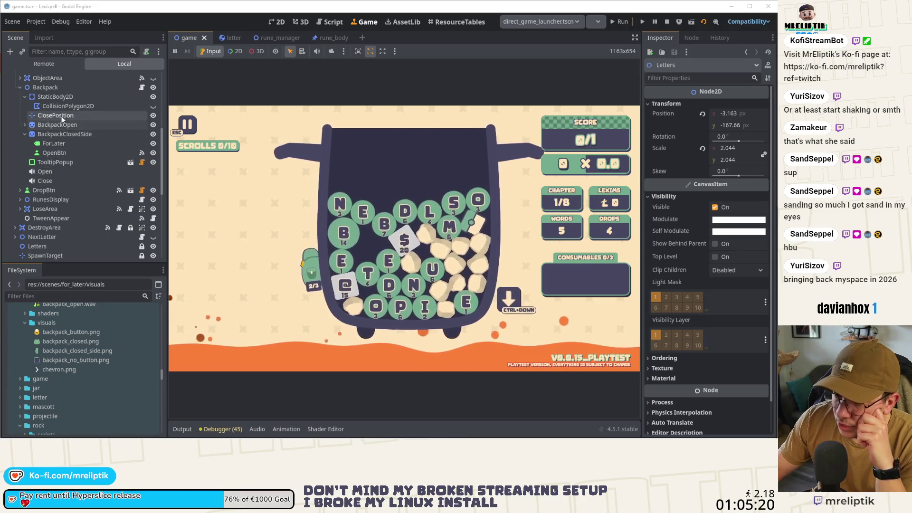
{"action": "scroll", "coordinate": [67, 152], "scroll_direction": "up", "scroll_amount": 3}
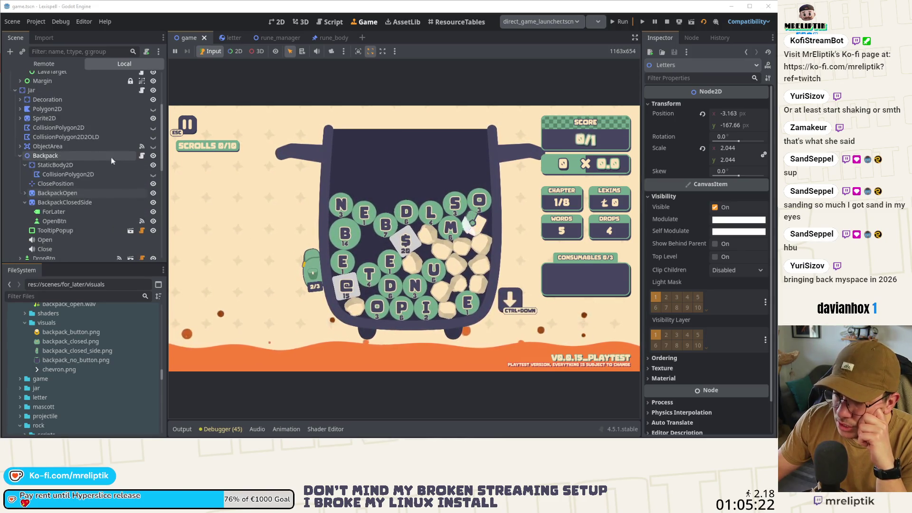
{"action": "left_click", "coordinate": [312, 270]}
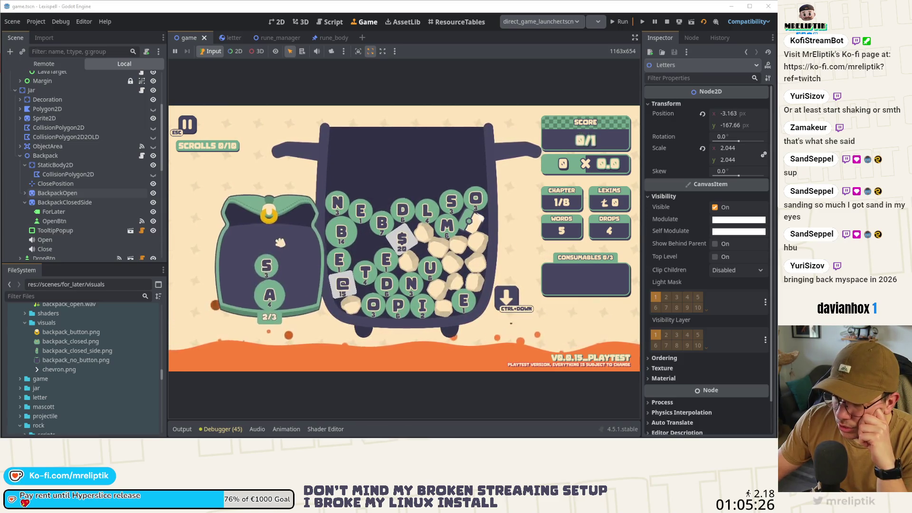
Toggle the backpack open and closed repeatedly, then return to the 2D editor with Ctrl+F1
{"action": "left_click", "coordinate": [274, 221]}
{"action": "left_click", "coordinate": [308, 274]}
{"action": "left_click", "coordinate": [295, 256]}
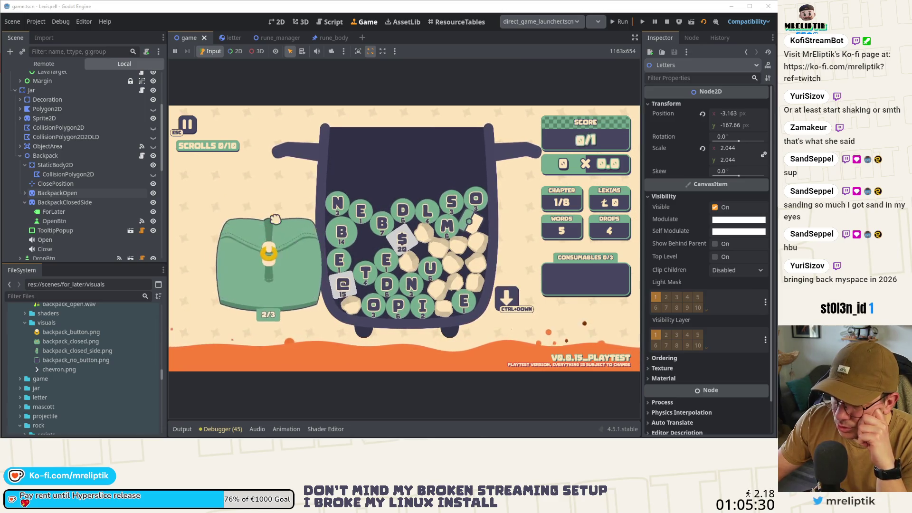
{"action": "left_click", "coordinate": [285, 246]}
{"action": "left_click", "coordinate": [284, 245]}
{"action": "left_click", "coordinate": [281, 239]}
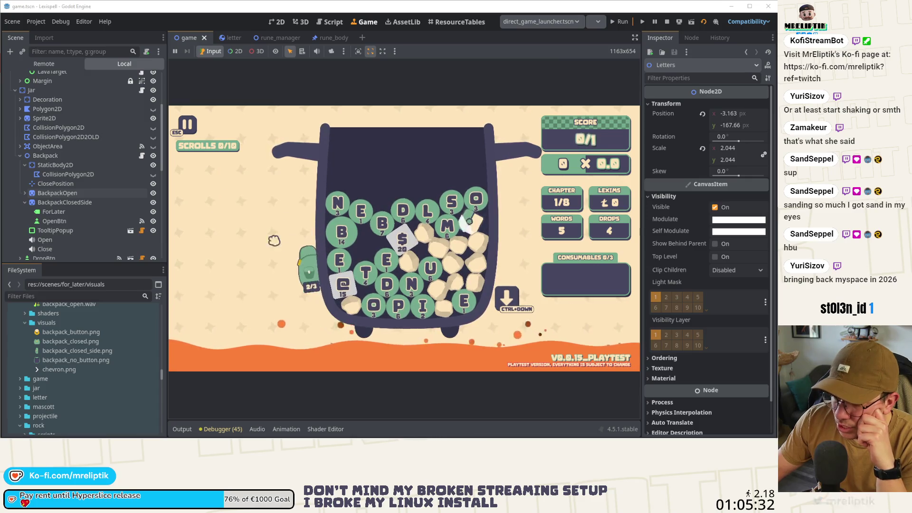
{"action": "left_click", "coordinate": [276, 233]}
{"action": "left_click", "coordinate": [276, 233]}
{"action": "left_click", "coordinate": [308, 284]}
{"action": "left_click", "coordinate": [299, 280]}
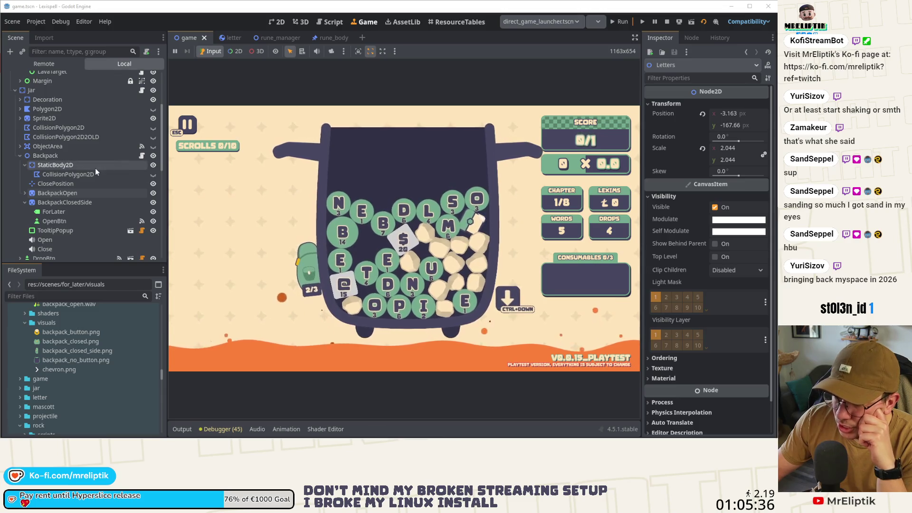
{"action": "scroll", "coordinate": [62, 204], "scroll_direction": "down", "scroll_amount": 5}
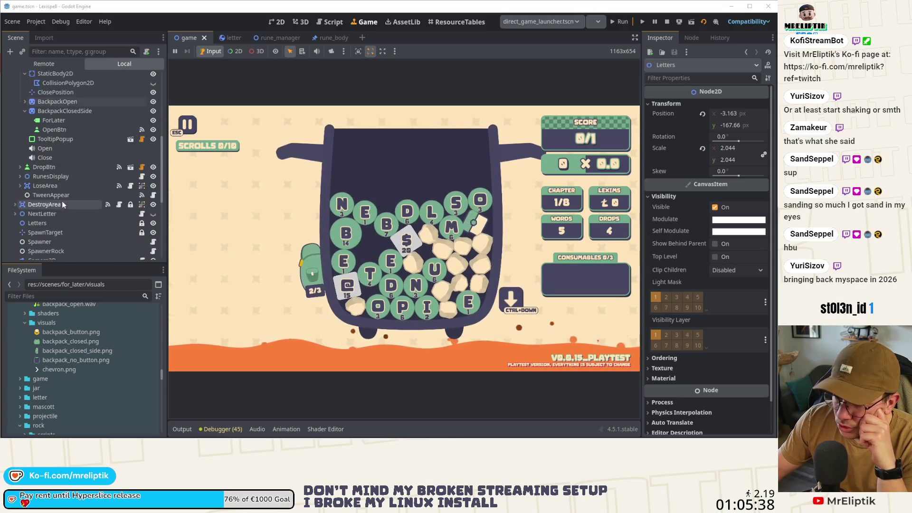
{"action": "scroll", "coordinate": [67, 201], "scroll_direction": "up", "scroll_amount": 6}
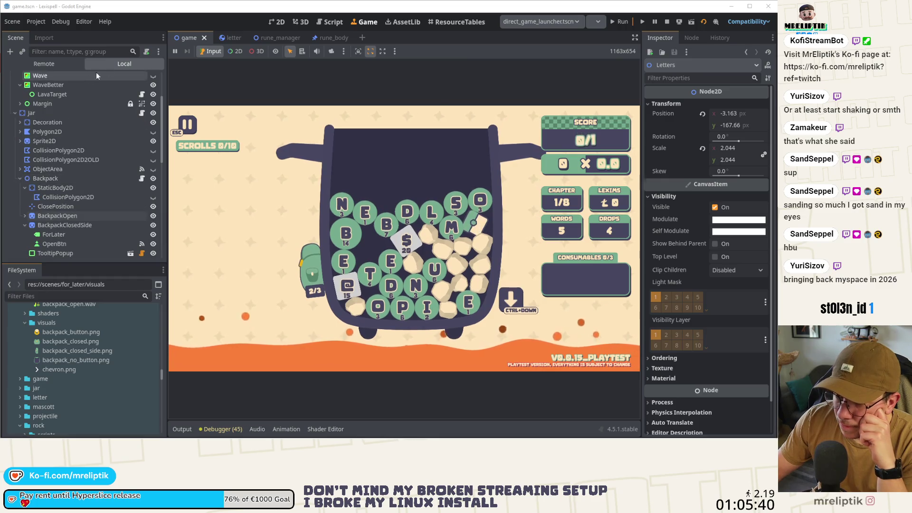
{"action": "key", "text": "ctrl+F1"}
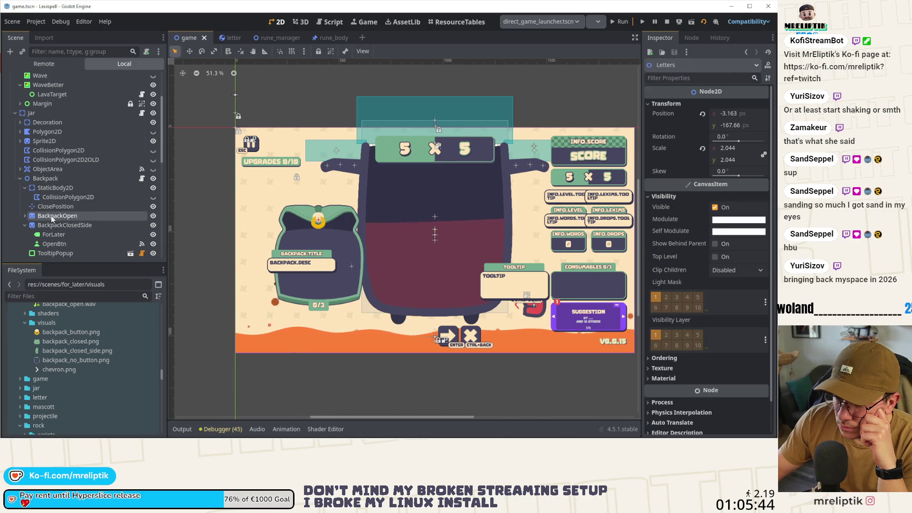
Drag Letters out of BackpackOpen to sit directly under Backpack, just below BackpackOpen
{"action": "left_click", "coordinate": [24, 217]}
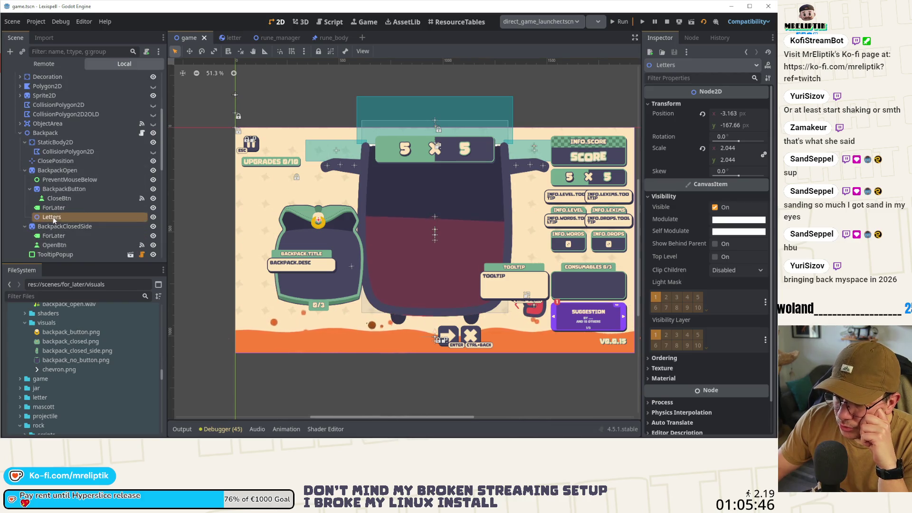
{"action": "left_click_drag", "start_coordinate": [48, 161], "coordinate": [41, 170]}
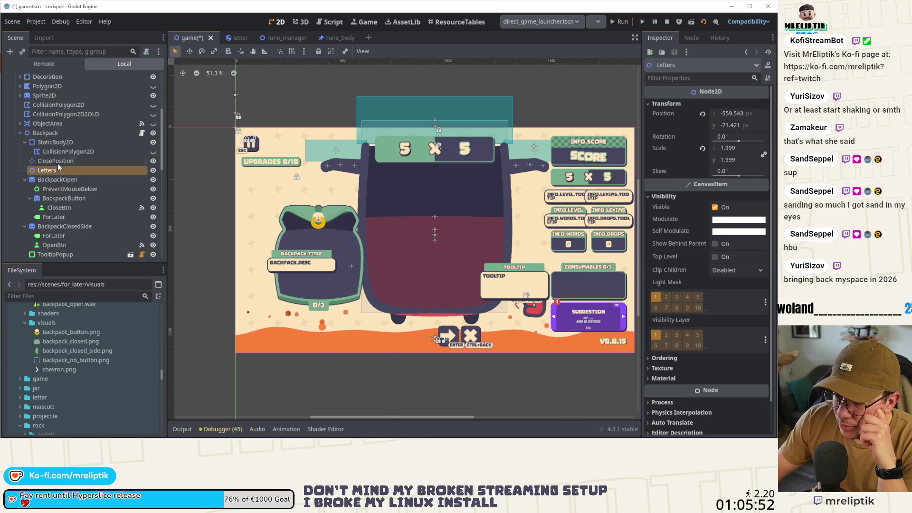
{"action": "left_click", "coordinate": [24, 180]}
{"action": "left_click", "coordinate": [24, 189]}
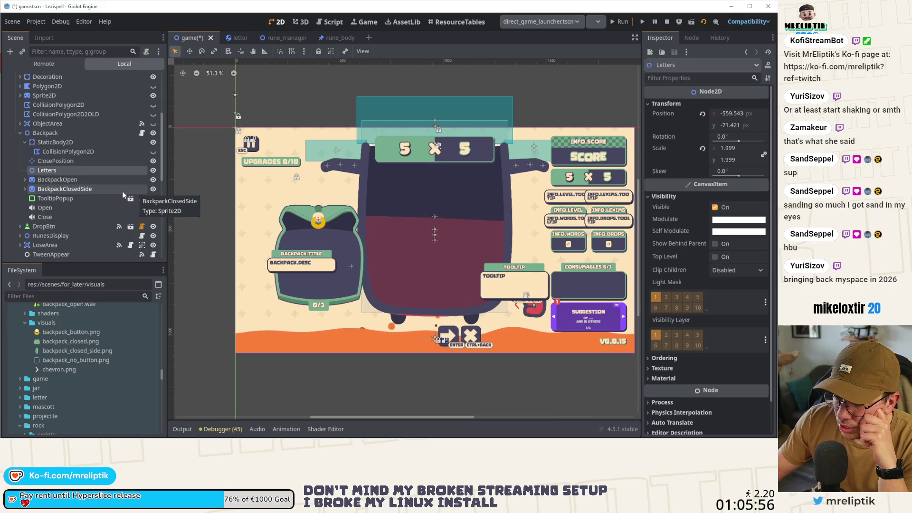
{"action": "left_click", "coordinate": [63, 179]}
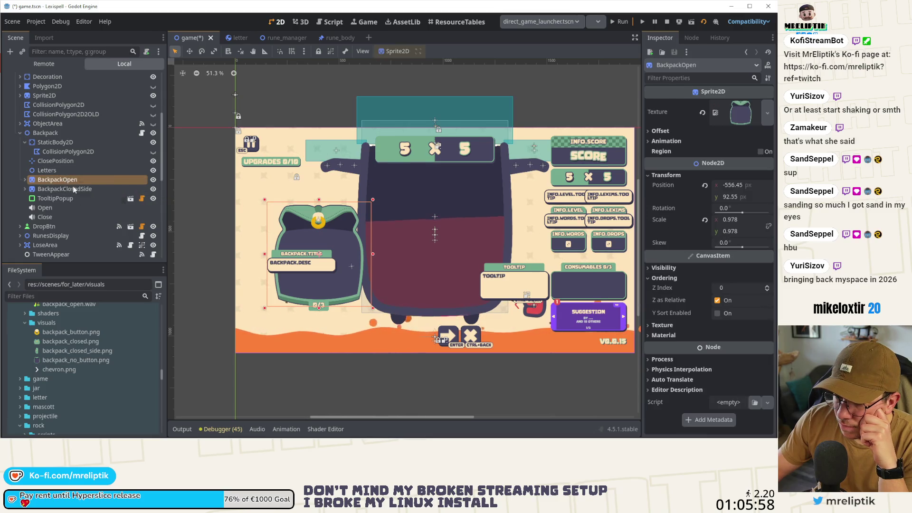
{"action": "left_click", "coordinate": [58, 171]}
{"action": "left_click_drag", "start_coordinate": [49, 170], "coordinate": [46, 183]}
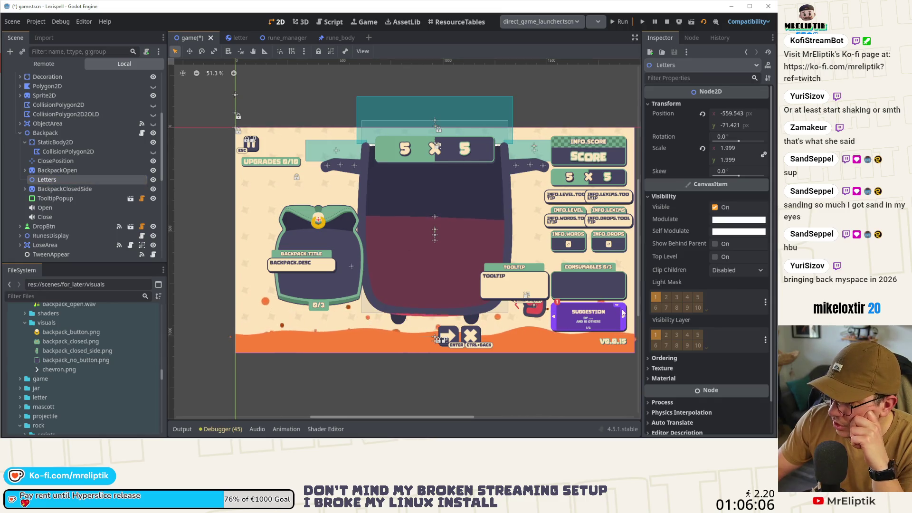
{"action": "right_click", "coordinate": [67, 181]}
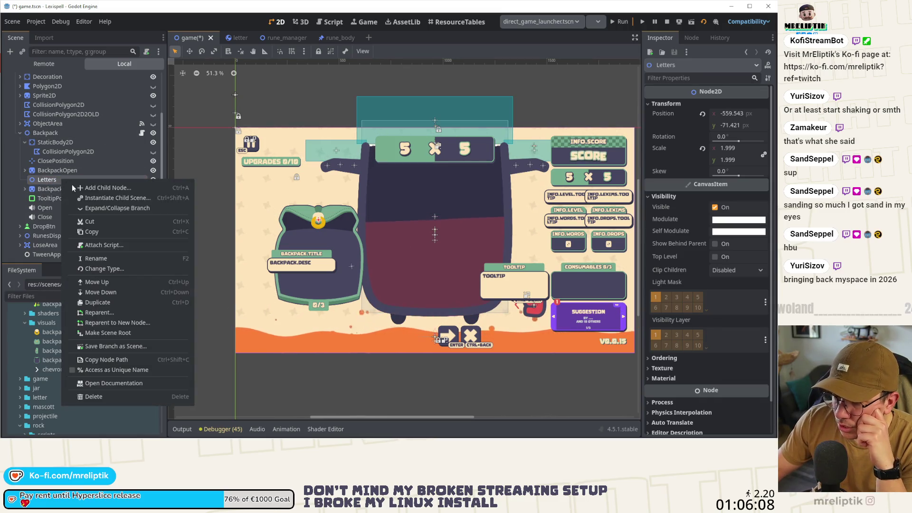
Instance letter.tscn as a child of the Letters node
{"action": "left_click", "coordinate": [96, 199]}
{"action": "type", "text": "letter"}
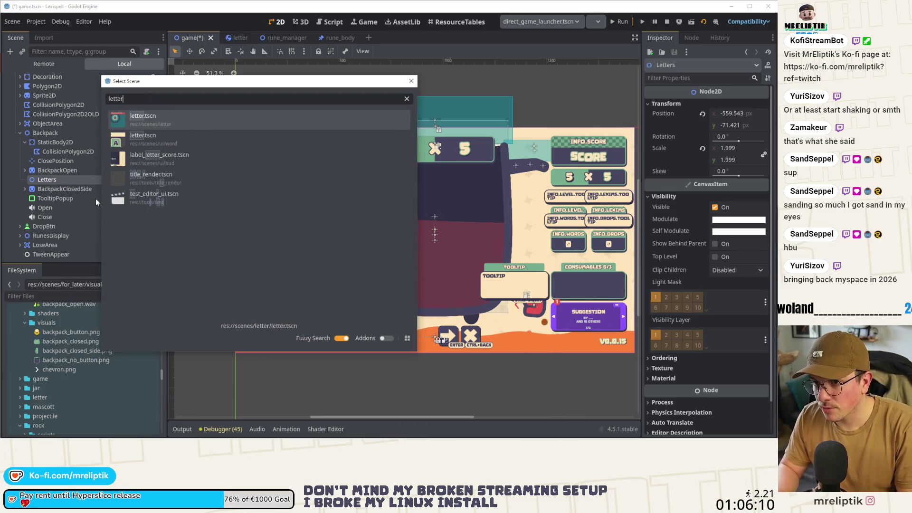
{"action": "key", "text": "Return"}
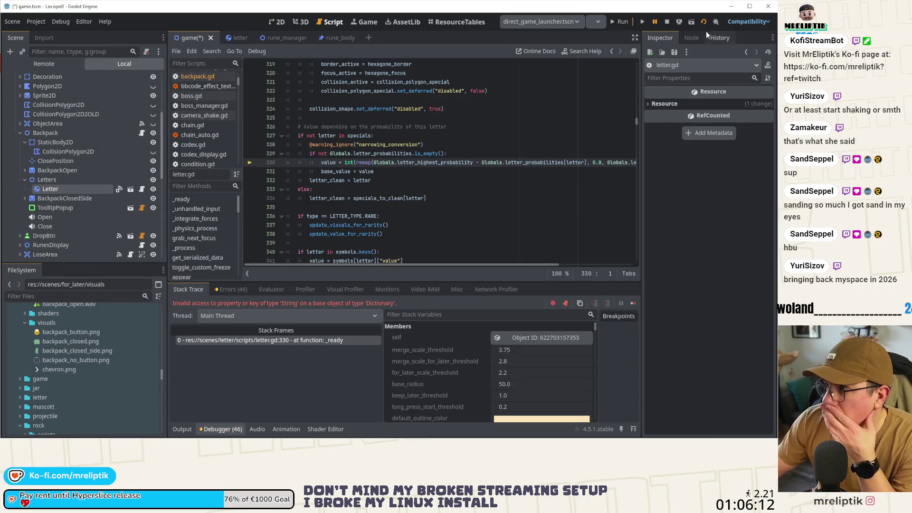
Stop the running game and revert the Letters container's scale from 1.999 to 1.0
{"action": "left_click", "coordinate": [668, 22]}
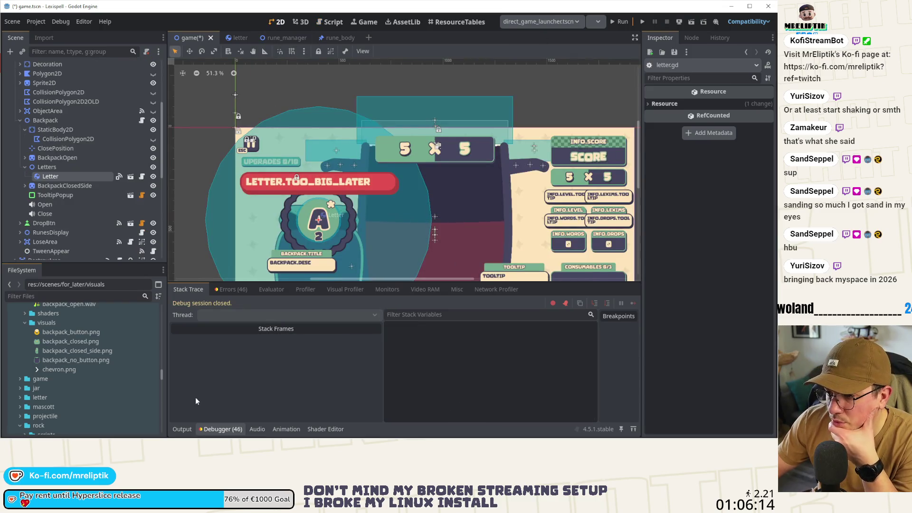
{"action": "left_click", "coordinate": [181, 428]}
{"action": "scroll", "coordinate": [289, 286], "scroll_direction": "down", "scroll_amount": 1}
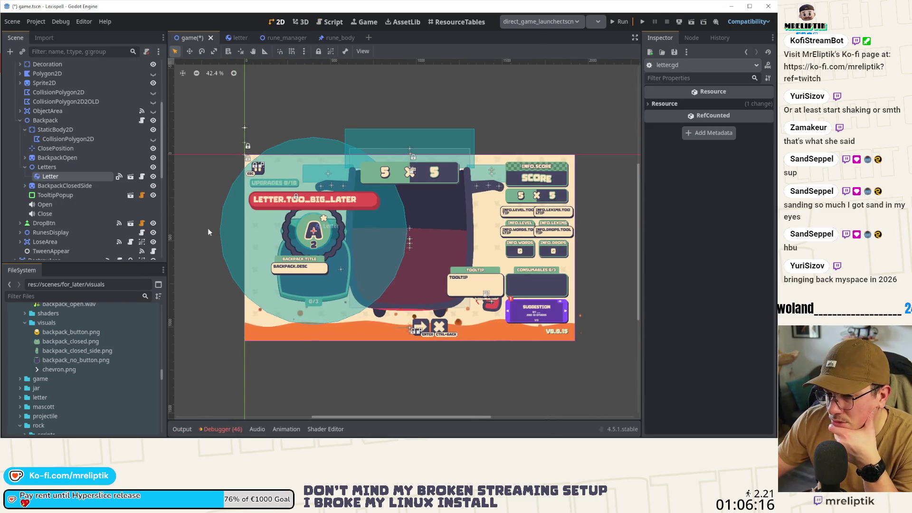
{"action": "left_click", "coordinate": [66, 167]}
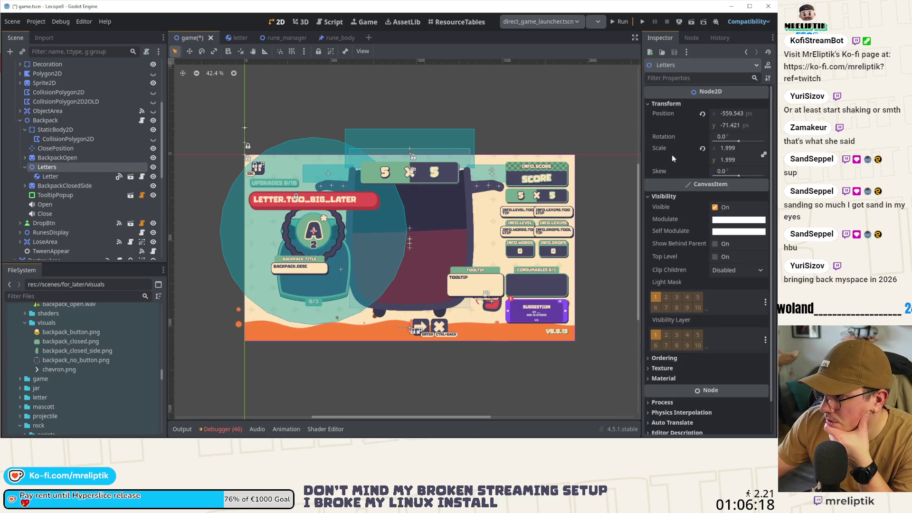
{"action": "left_click", "coordinate": [702, 148]}
{"action": "scroll", "coordinate": [317, 238], "scroll_direction": "up", "scroll_amount": 5}
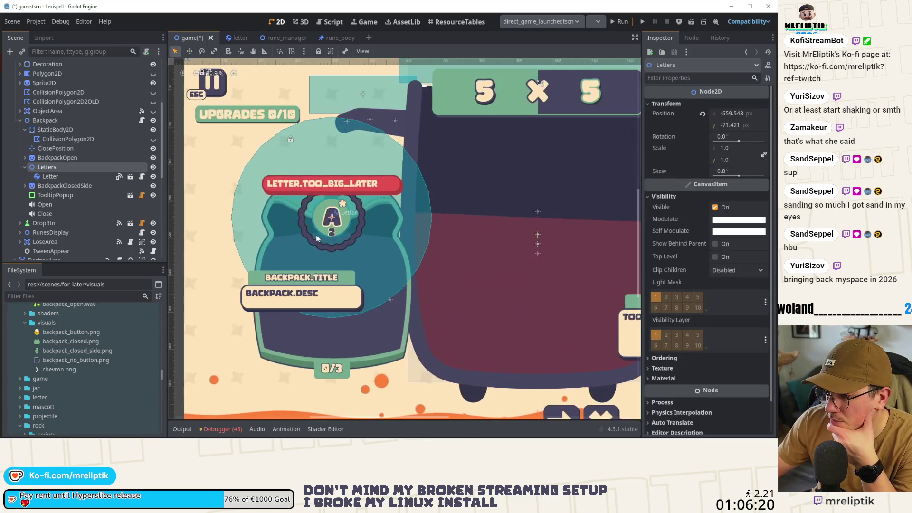
Drag the test Letter lower in the open backpack and check BackpackOpen's texture options
{"action": "left_click", "coordinate": [49, 176]}
{"action": "left_click_drag", "start_coordinate": [353, 224], "coordinate": [354, 270]}
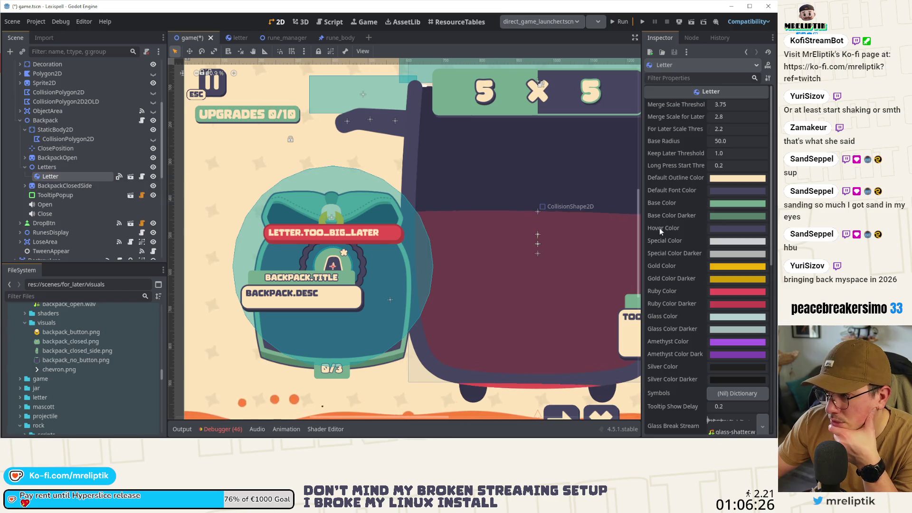
{"action": "scroll", "coordinate": [689, 232], "scroll_direction": "down", "scroll_amount": 5}
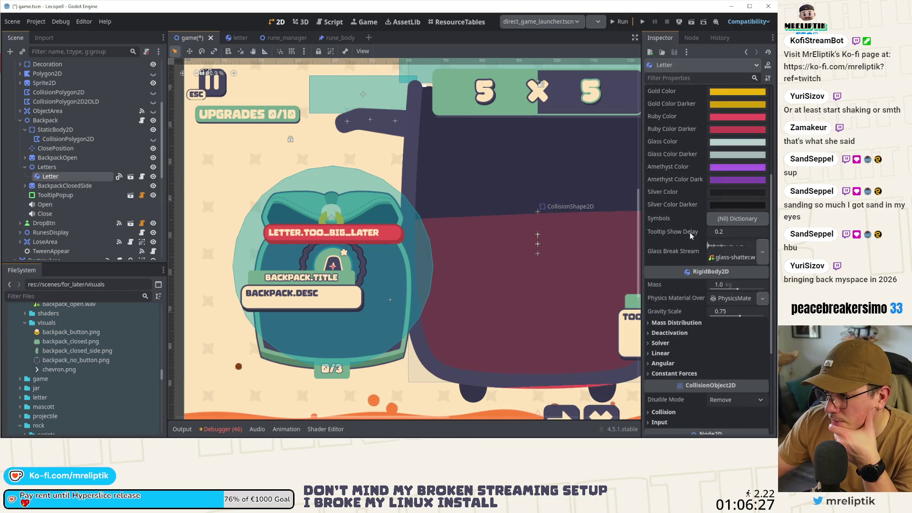
{"action": "left_click", "coordinate": [52, 160]}
{"action": "left_click", "coordinate": [768, 113]}
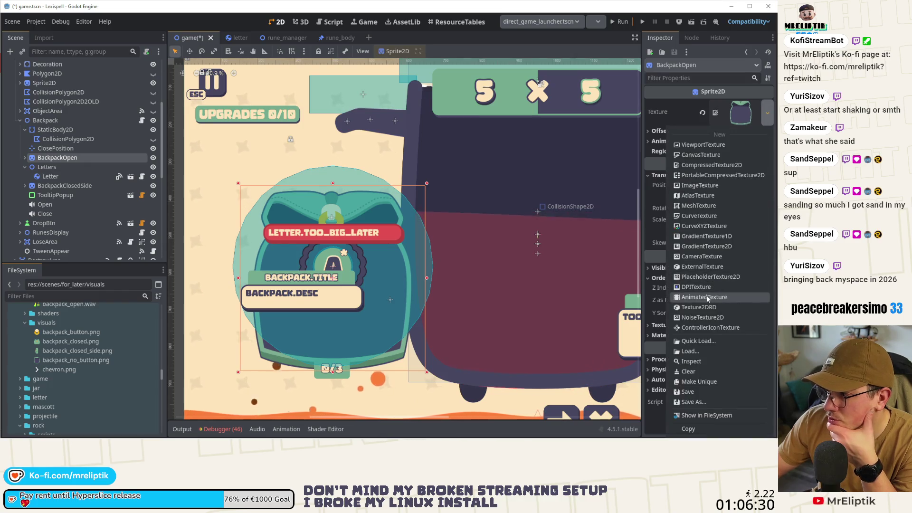
{"action": "left_click", "coordinate": [57, 158]}
Try Z Index -1 on the Letter node in Ordering, then restore it to 0
{"action": "left_click", "coordinate": [51, 176]}
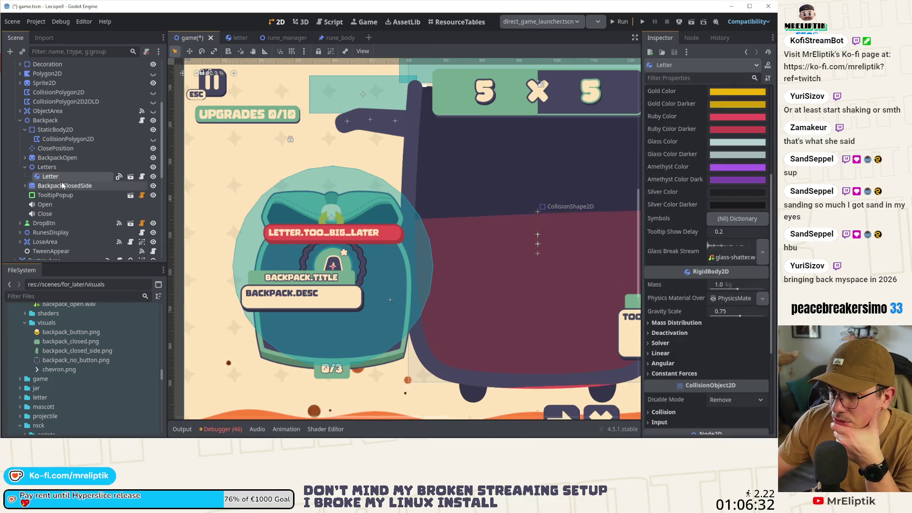
{"action": "scroll", "coordinate": [665, 323], "scroll_direction": "down", "scroll_amount": 5}
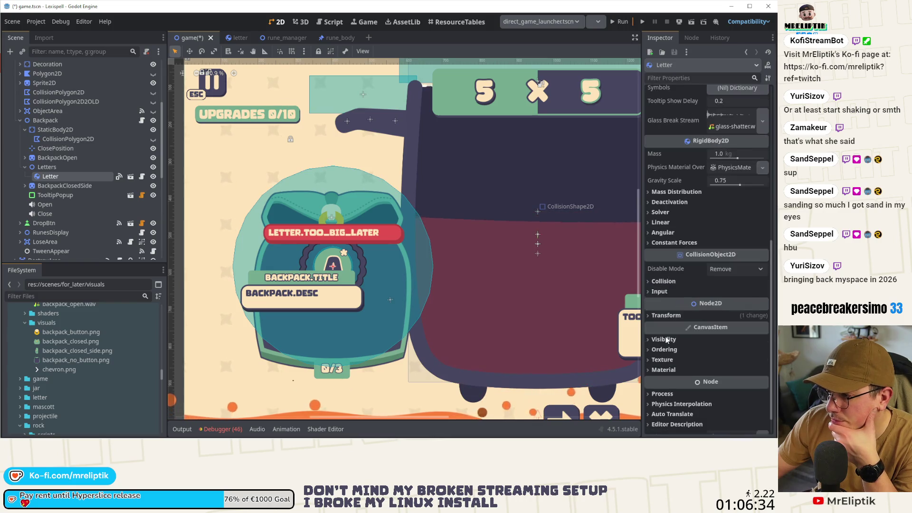
{"action": "left_click", "coordinate": [659, 291]}
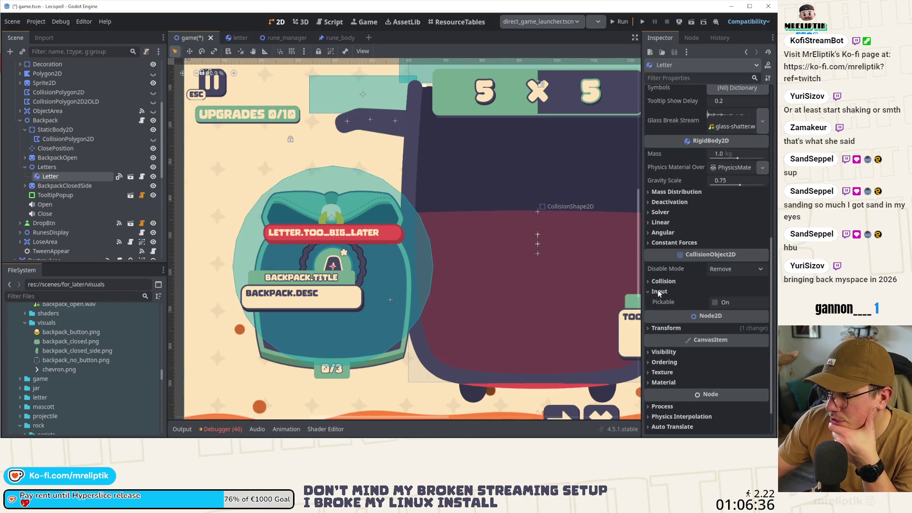
{"action": "left_click", "coordinate": [659, 291]}
{"action": "left_click", "coordinate": [664, 339]}
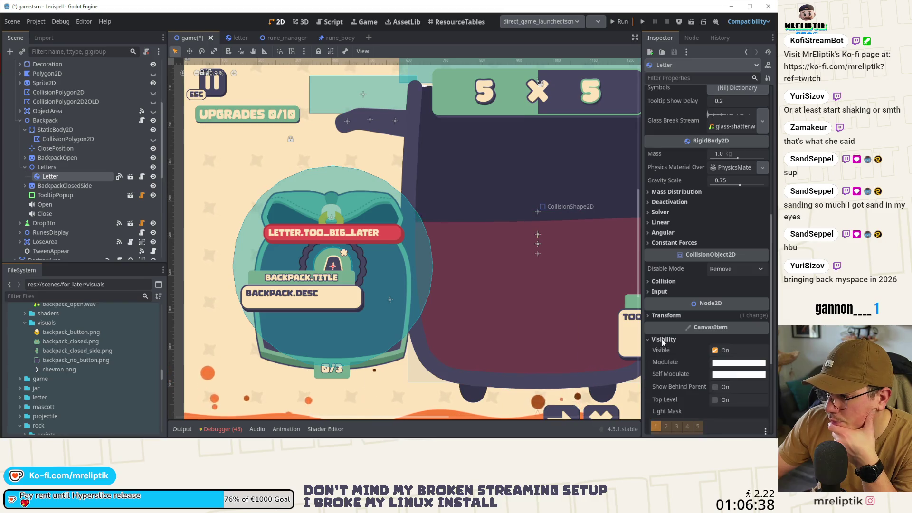
{"action": "left_click", "coordinate": [668, 340]}
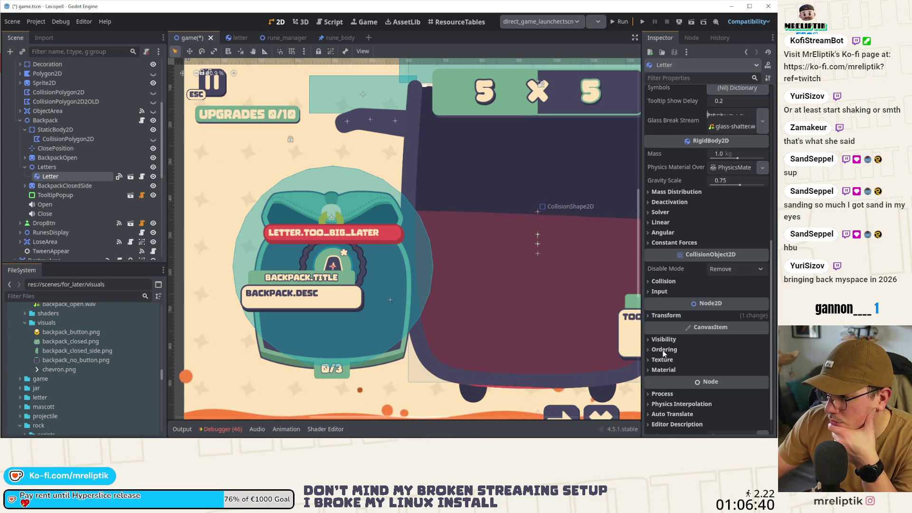
{"action": "left_click", "coordinate": [664, 350]}
{"action": "left_click", "coordinate": [762, 362]}
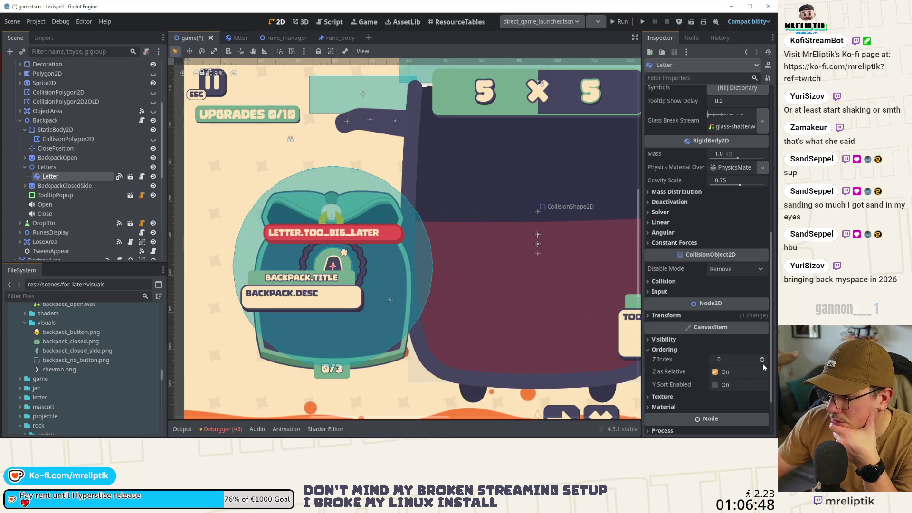
{"action": "left_click", "coordinate": [763, 358]}
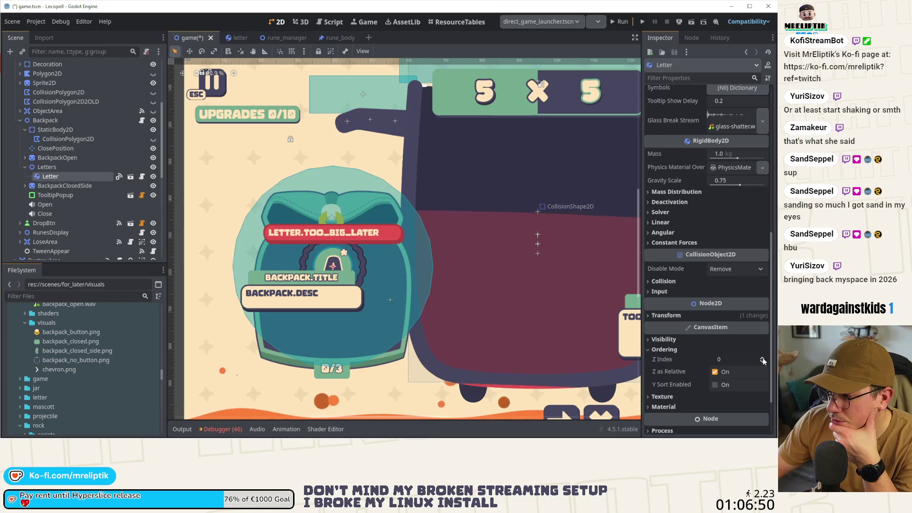
Try Z Index -1 on the Letters container, revert it to 0, and open backpack.gd
{"action": "left_click", "coordinate": [59, 167]}
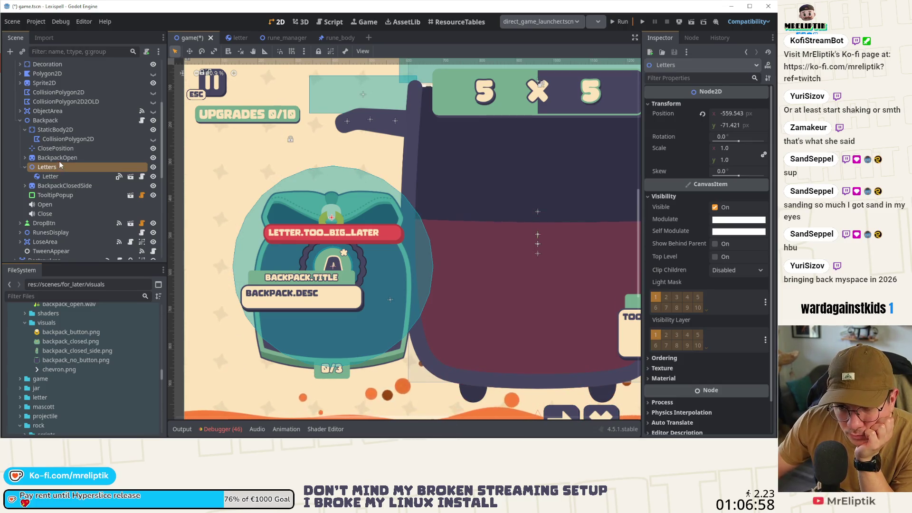
{"action": "left_click", "coordinate": [734, 358]}
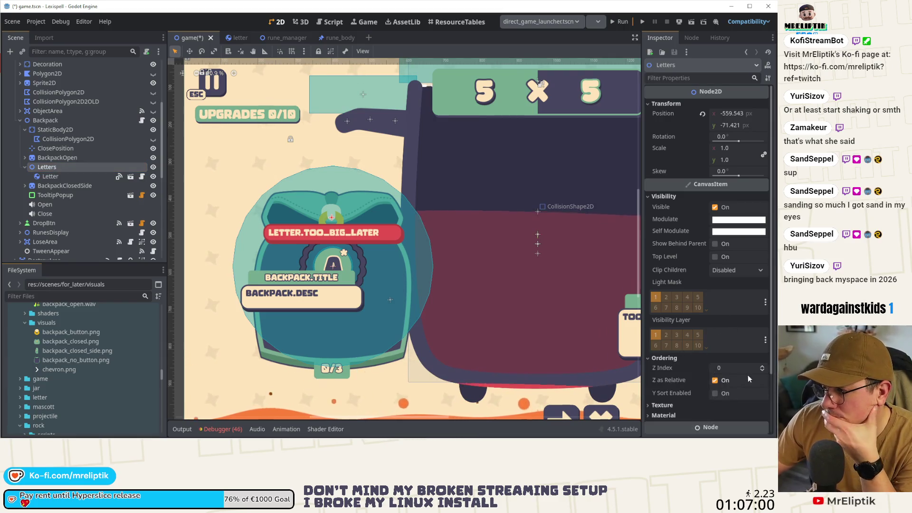
{"action": "left_click", "coordinate": [763, 369]}
{"action": "left_click", "coordinate": [763, 366]}
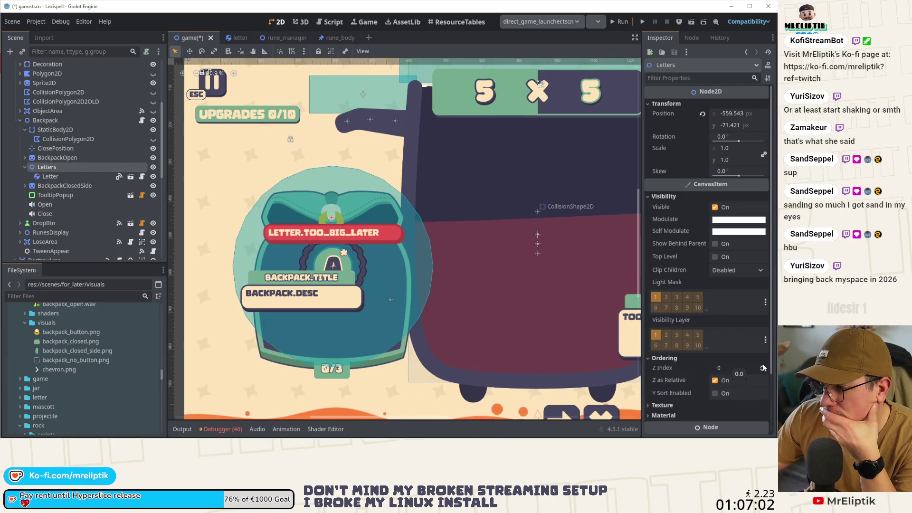
{"action": "left_click", "coordinate": [94, 170]}
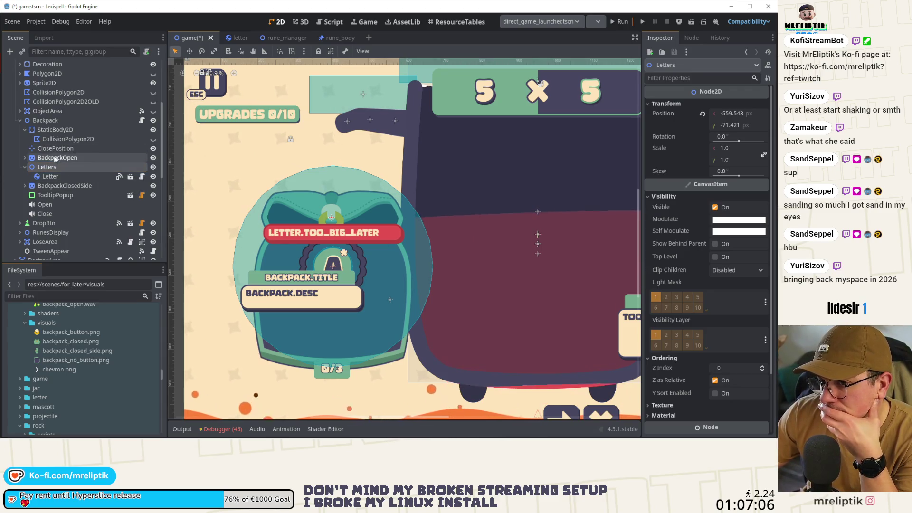
{"action": "left_click", "coordinate": [24, 167]}
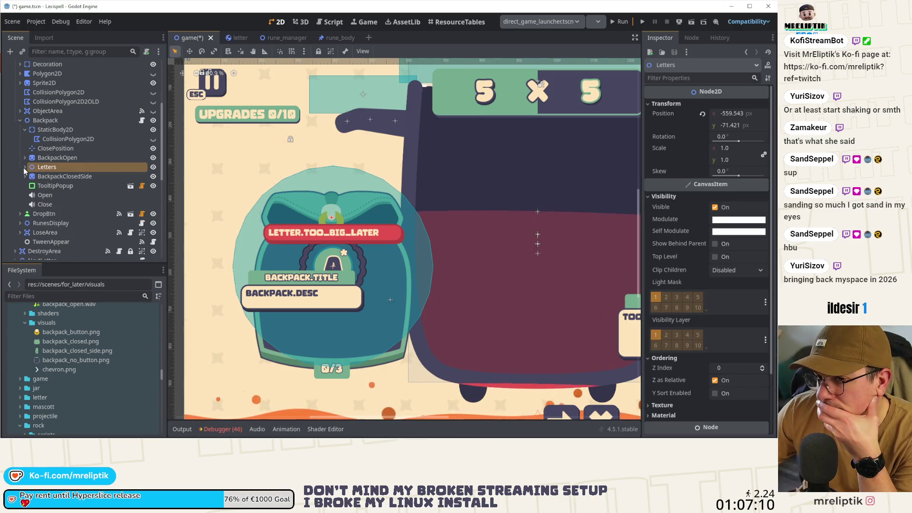
{"action": "left_click", "coordinate": [142, 120]}
{"action": "left_click", "coordinate": [24, 166]}
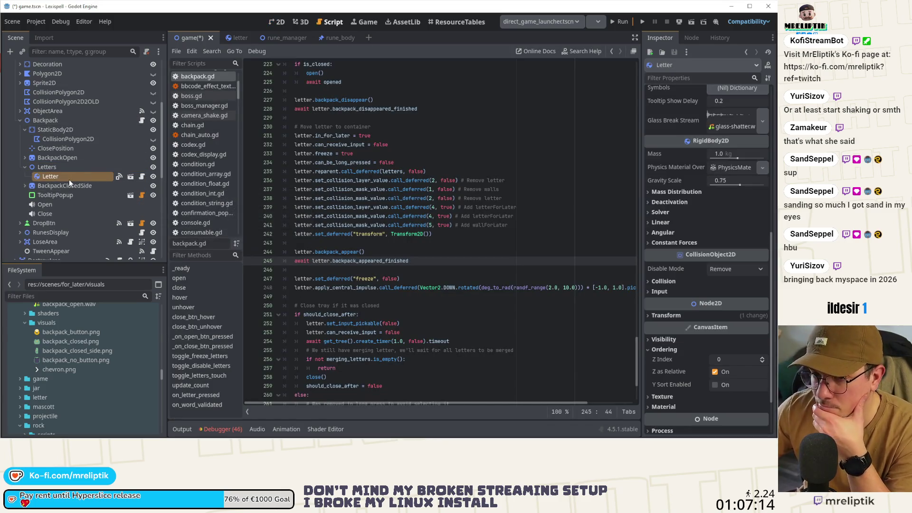
Undo the test letter instance and open the Backpack node's backpack.gd script
{"action": "key", "text": "ctrl+z"}
{"action": "scroll", "coordinate": [399, 176], "scroll_direction": "up", "scroll_amount": 2}
{"action": "scroll", "coordinate": [399, 176], "scroll_direction": "up", "scroll_amount": 15}
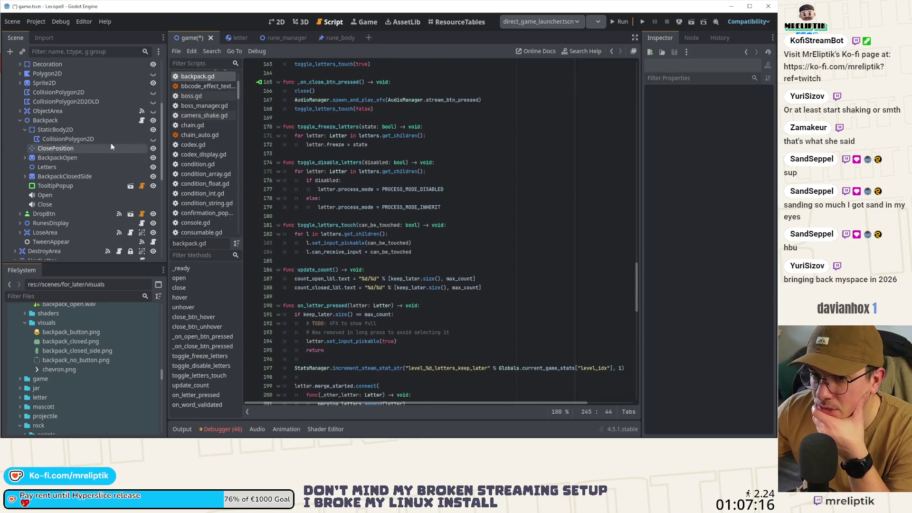
{"action": "left_click", "coordinate": [142, 120]}
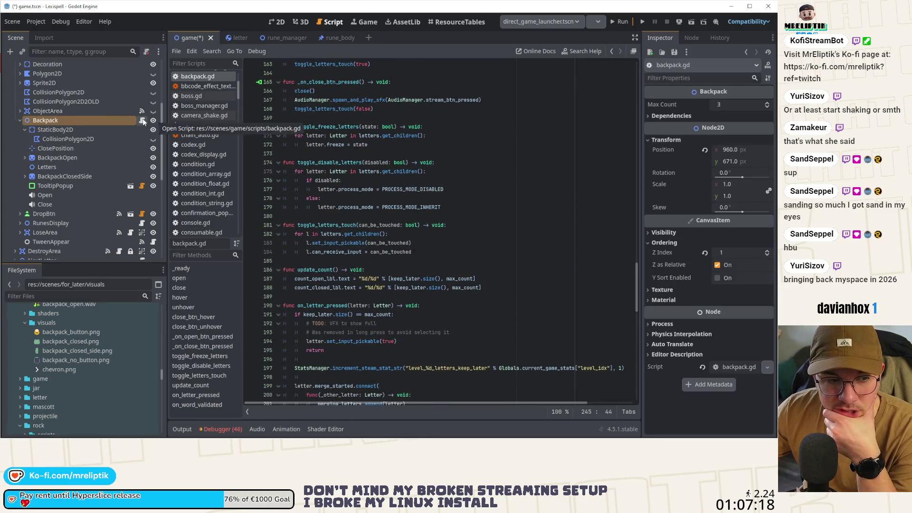
{"action": "left_click", "coordinate": [142, 121]}
{"action": "scroll", "coordinate": [443, 229], "scroll_direction": "up", "scroll_amount": 13}
{"action": "scroll", "coordinate": [442, 229], "scroll_direction": "up", "scroll_amount": 20}
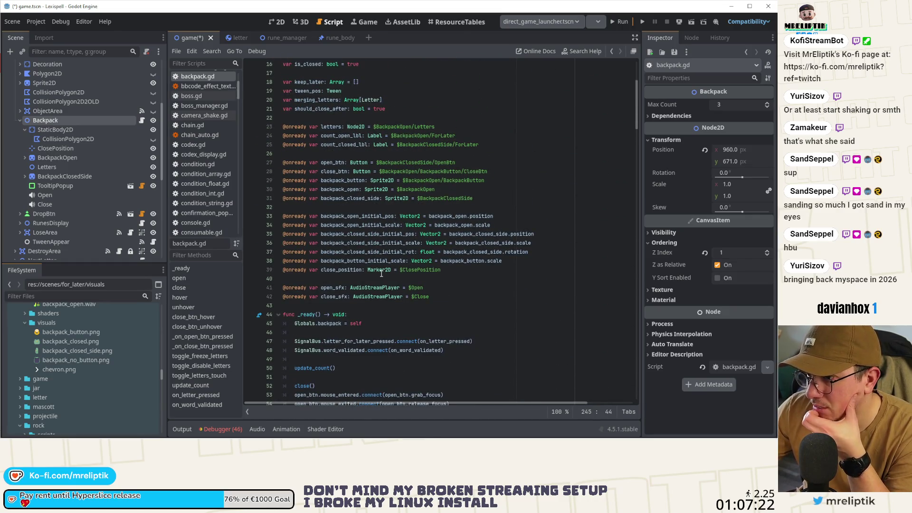
Shorten the letters node path to $Letters and save backpack.gd
{"action": "double_click", "coordinate": [394, 126]}
{"action": "key", "text": "BackSpace"}
{"action": "key", "text": "Delete"}
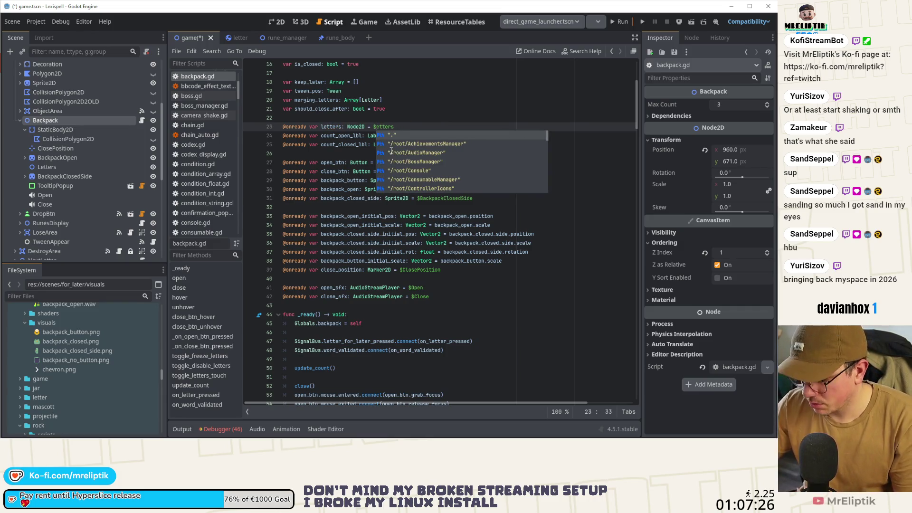
{"action": "type", "text": "L"}
{"action": "key", "text": "ctrl+s"}
{"action": "left_click", "coordinate": [428, 116]}
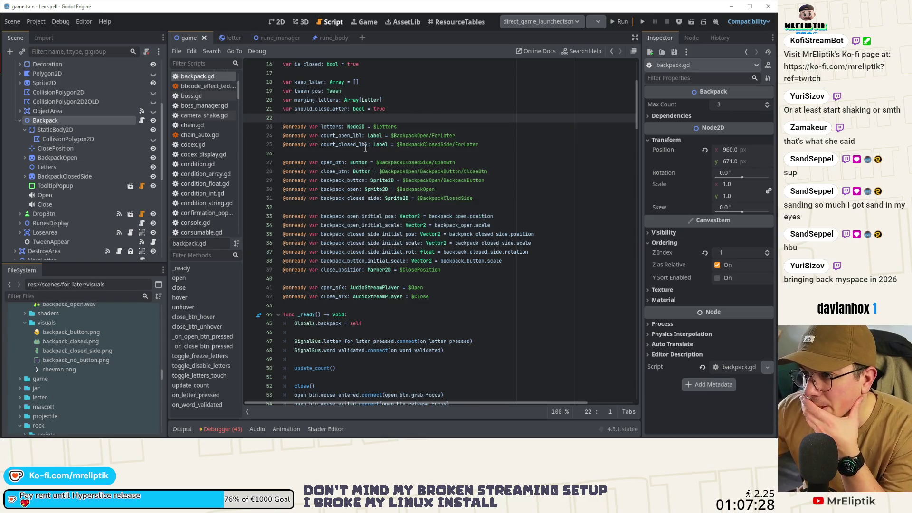
Search backpack.gd for 'letters' and jump to the match inside open()
{"action": "double_click", "coordinate": [332, 127]}
{"action": "key", "text": "ctrl+c"}
{"action": "key", "text": "ctrl+f"}
{"action": "left_click", "coordinate": [524, 413]}
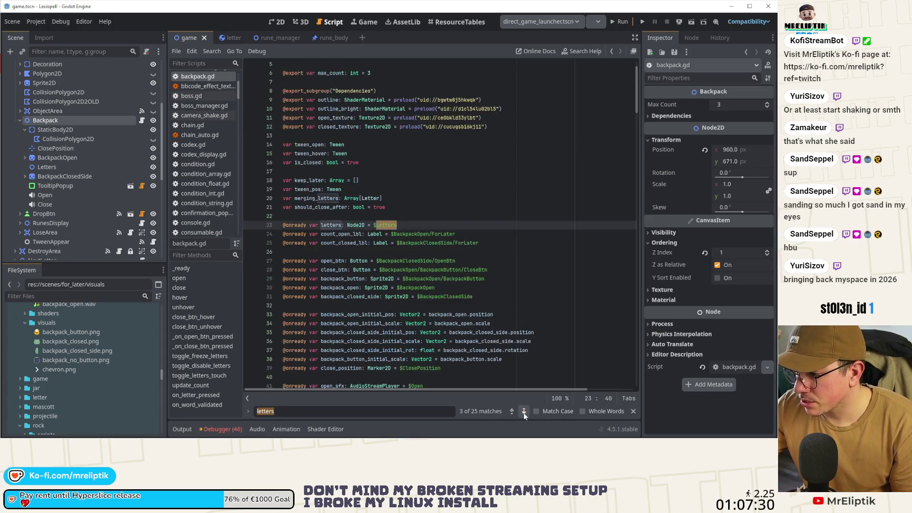
{"action": "left_click", "coordinate": [524, 412]}
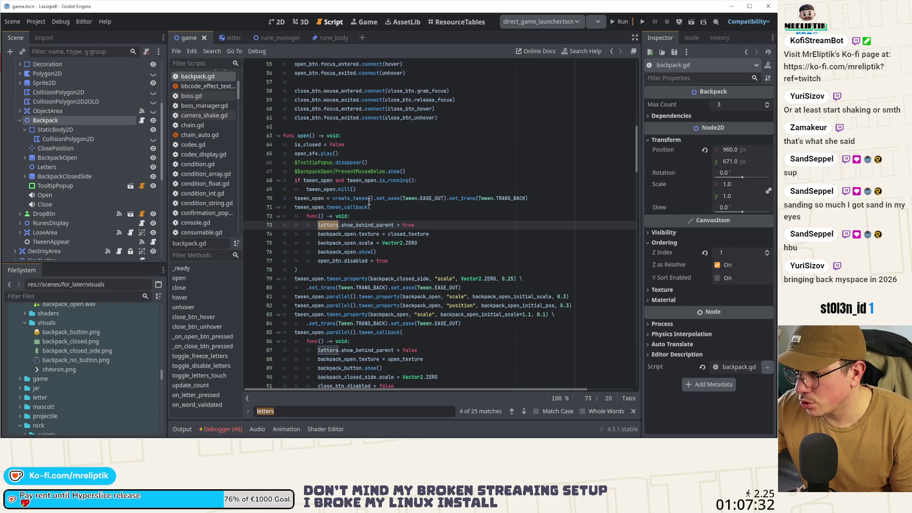
In open(), replace show_behind_parent = false with letters.z_index = 0 and save
{"action": "double_click", "coordinate": [365, 226]}
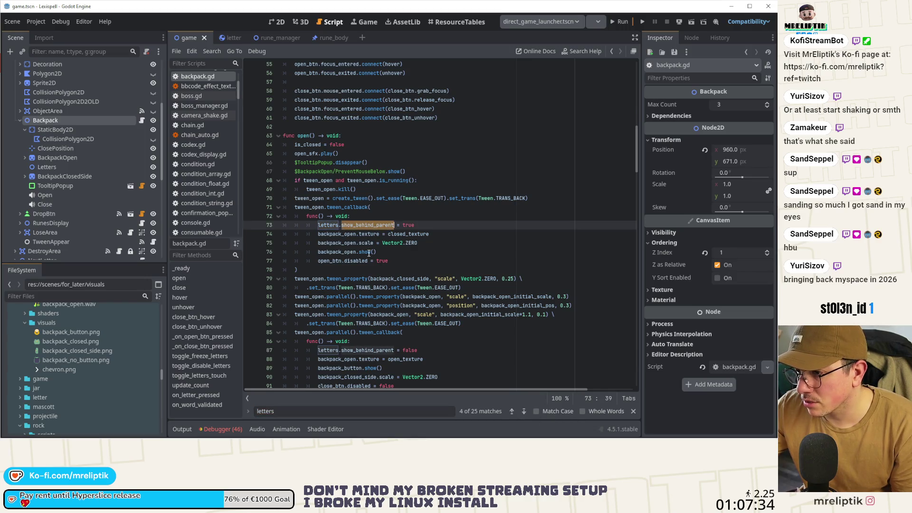
{"action": "mouse_move", "coordinate": [369, 253]}
{"action": "key", "text": "ctrl+z"}
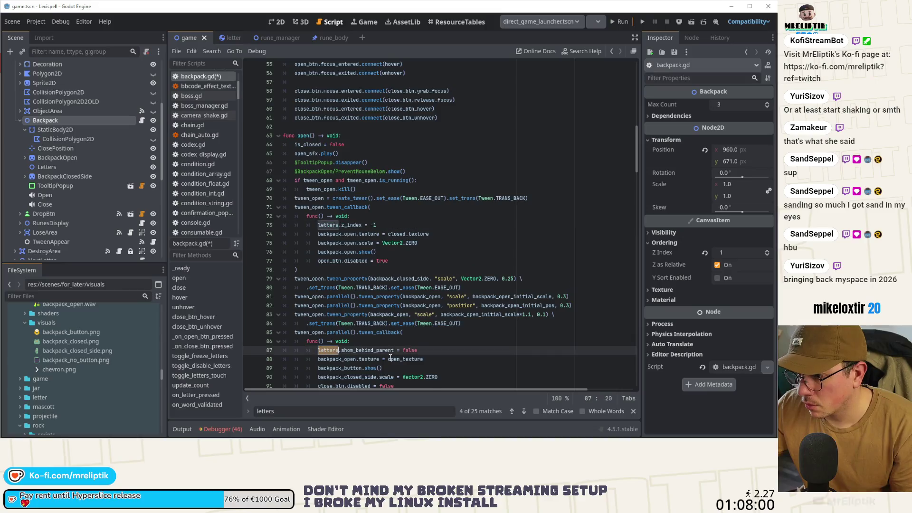
{"action": "scroll", "coordinate": [440, 302], "scroll_direction": "down", "scroll_amount": 2}
{"action": "left_click", "coordinate": [440, 299]}
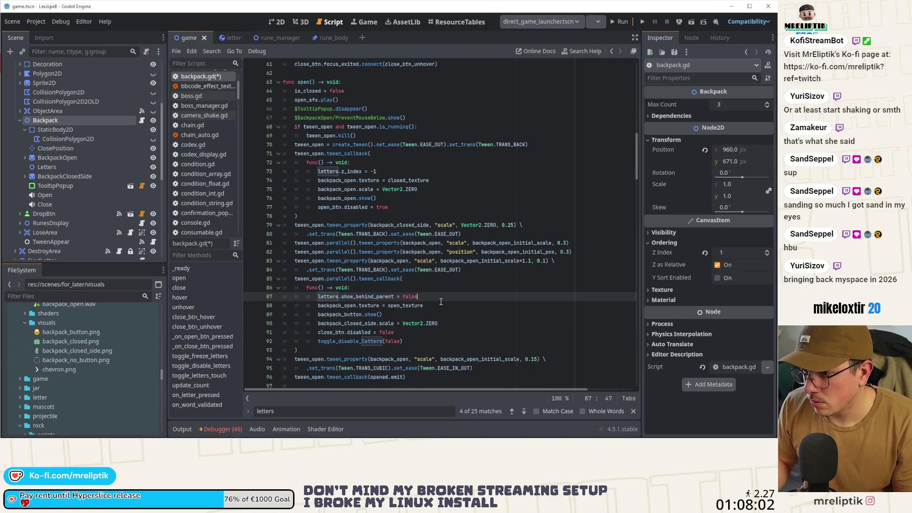
{"action": "key", "text": "Return"}
{"action": "type", "text": "letters.z_index = -1"}
{"action": "key", "text": "Up"}
{"action": "key", "text": "ctrl+shift+k"}
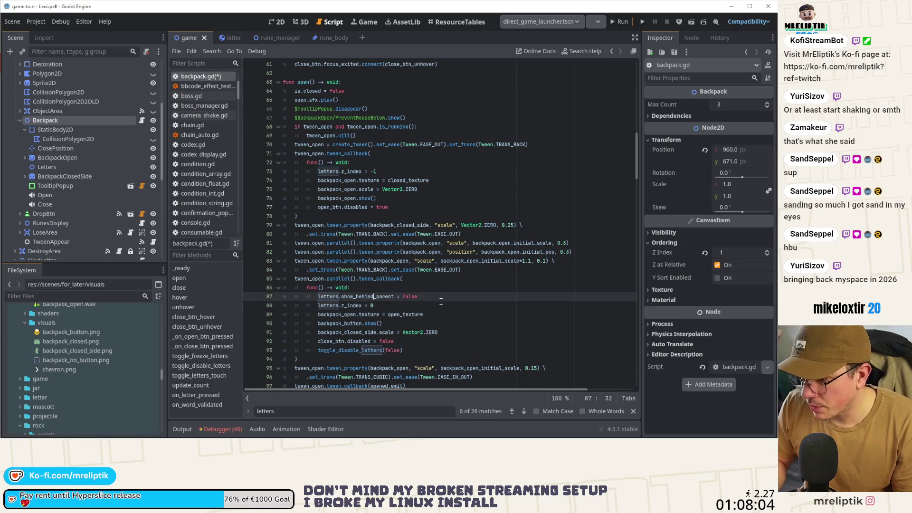
{"action": "key", "text": "ctrl+s"}
In close(), replace show_behind_parent = true with letters.z_index = -1 and save
{"action": "left_click_drag", "start_coordinate": [389, 298], "coordinate": [321, 304]}
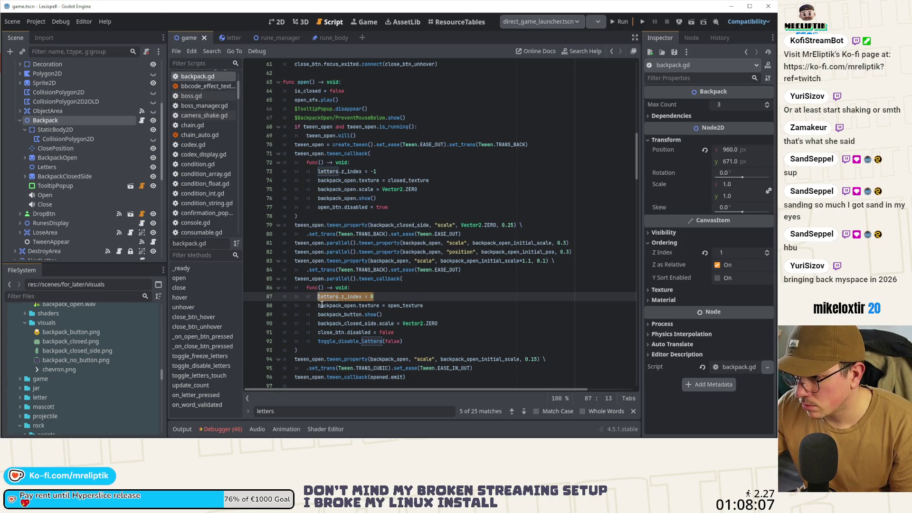
{"action": "left_click", "coordinate": [524, 411]}
{"action": "left_click", "coordinate": [524, 411]}
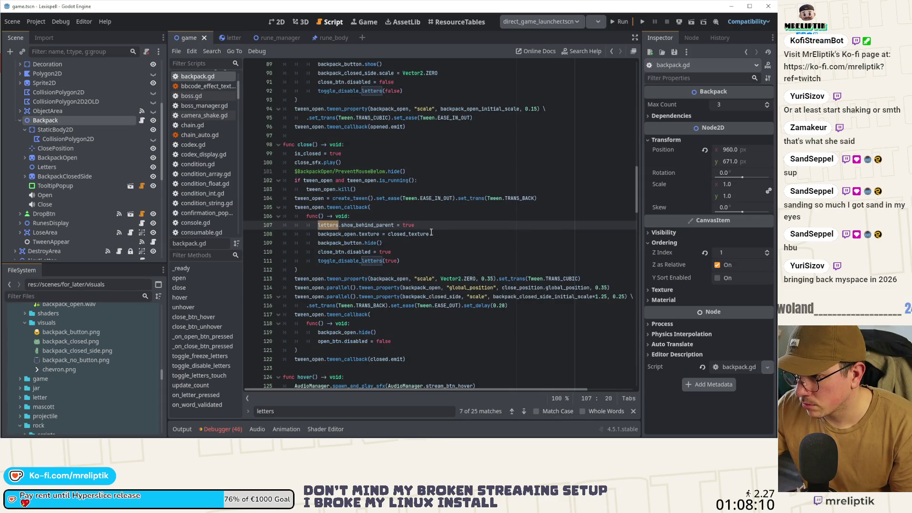
{"action": "key", "text": "Return"}
{"action": "key", "text": "ctrl+v"}
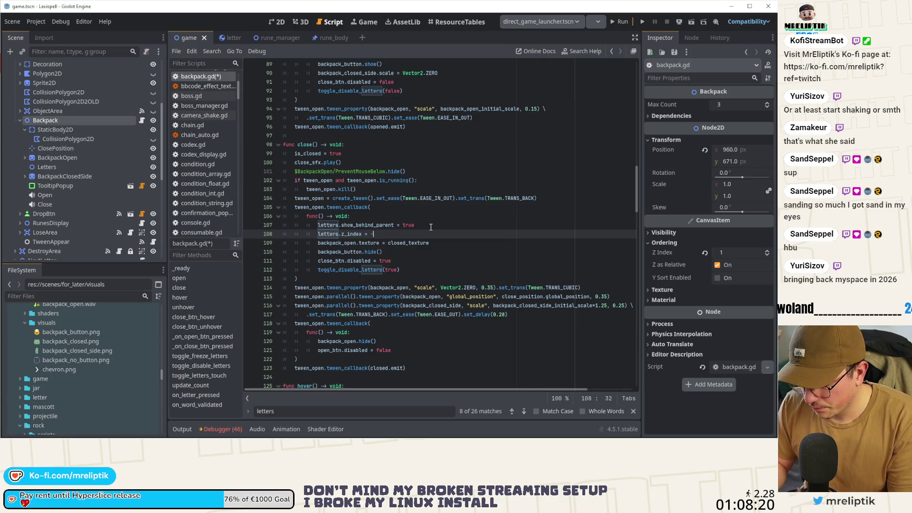
{"action": "key", "text": "Up"}
{"action": "key", "text": "ctrl+shift+k"}
{"action": "key", "text": "Left"}
{"action": "type", "text": "-"}
{"action": "key", "text": "End"}
{"action": "key", "text": "ctrl+s"}
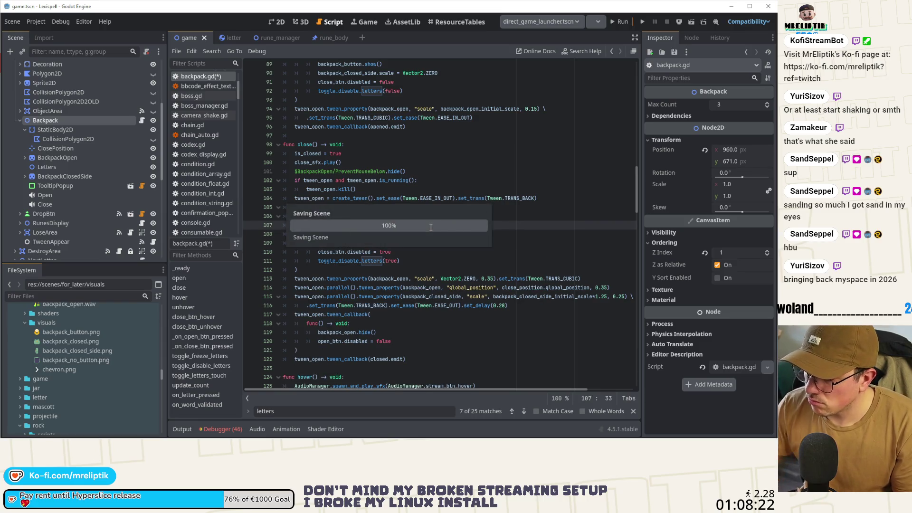
Review the remaining 'letters' matches, close the search, and run the game
{"action": "left_click", "coordinate": [522, 411]}
{"action": "left_click", "coordinate": [522, 411]}
{"action": "left_click", "coordinate": [522, 412]}
{"action": "left_click", "coordinate": [522, 411]}
{"action": "left_click", "coordinate": [522, 412]}
{"action": "left_click", "coordinate": [523, 411]}
{"action": "left_click", "coordinate": [522, 412]}
{"action": "left_click", "coordinate": [522, 411]}
{"action": "left_click", "coordinate": [522, 411]}
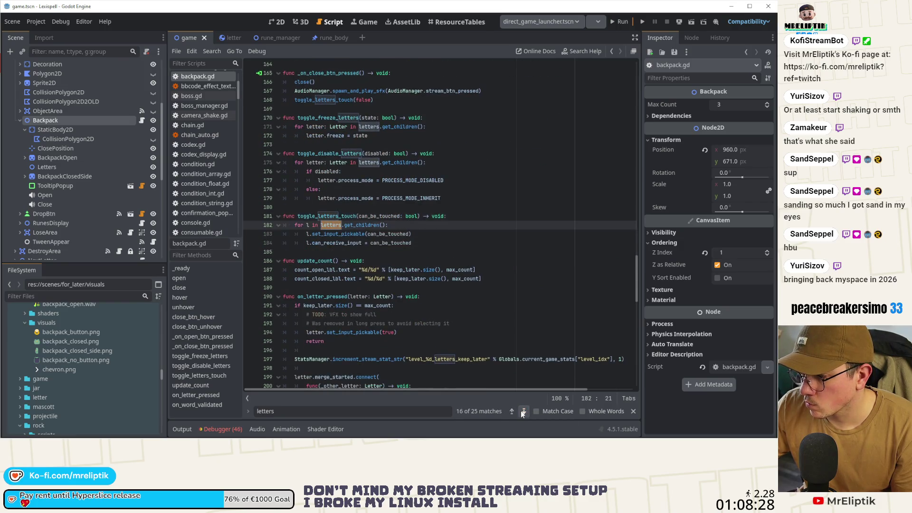
{"action": "left_click", "coordinate": [522, 412]}
{"action": "left_click", "coordinate": [522, 412]}
{"action": "left_click", "coordinate": [522, 411]}
{"action": "left_click", "coordinate": [522, 411]}
{"action": "left_click", "coordinate": [522, 411]}
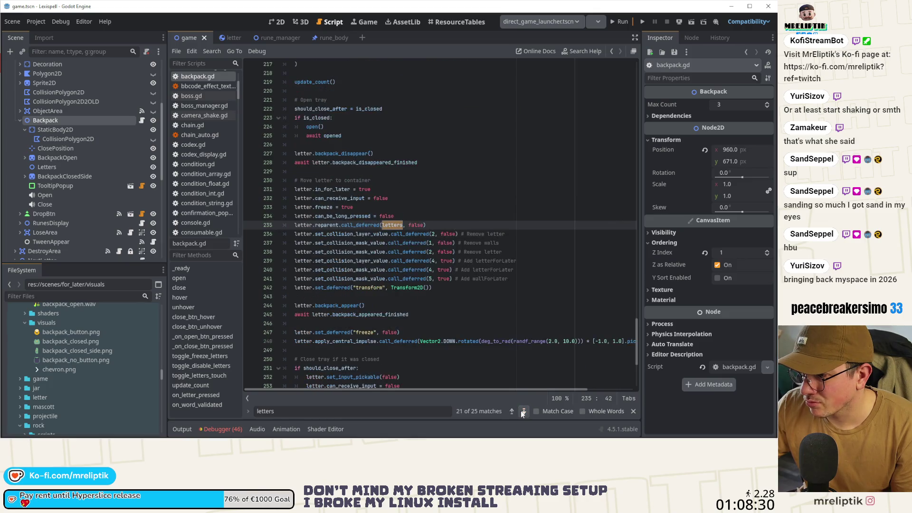
{"action": "left_click", "coordinate": [522, 412]}
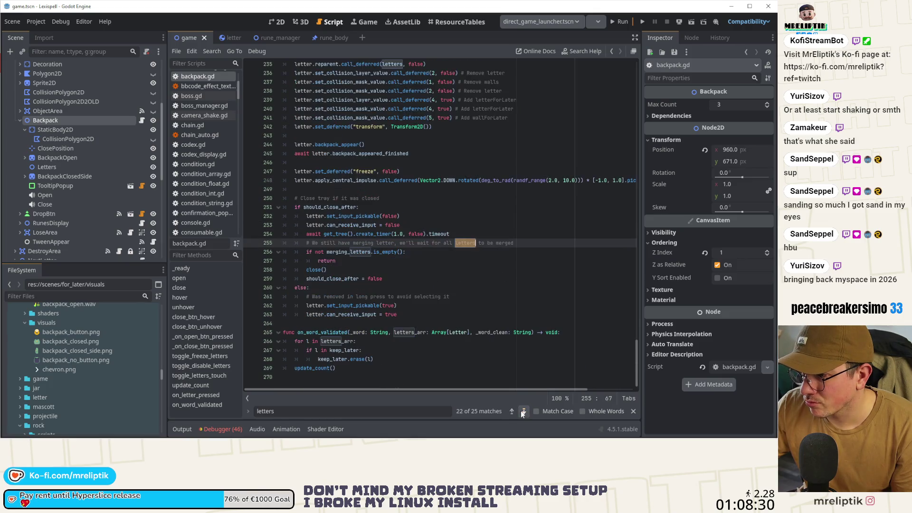
{"action": "left_click", "coordinate": [634, 412]}
{"action": "left_click", "coordinate": [614, 24]}
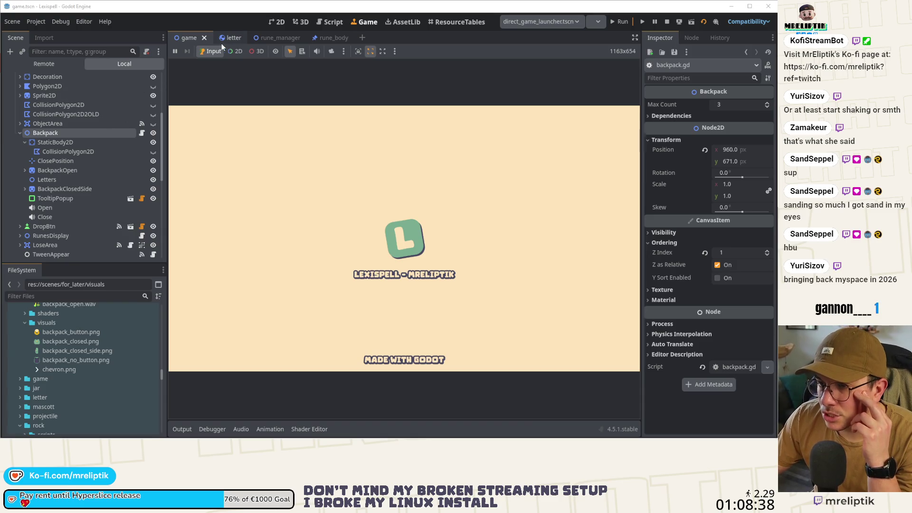
In letter.gd's backpack_disappear(), delete the anchor.scale = Vector2.ZERO line
{"action": "left_click", "coordinate": [234, 34]}
{"action": "left_click", "coordinate": [154, 86]}
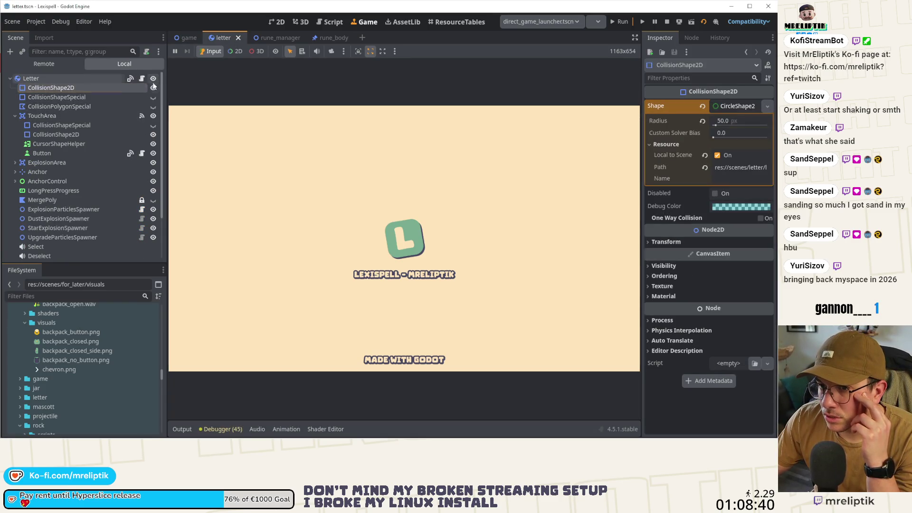
{"action": "left_click", "coordinate": [143, 79]}
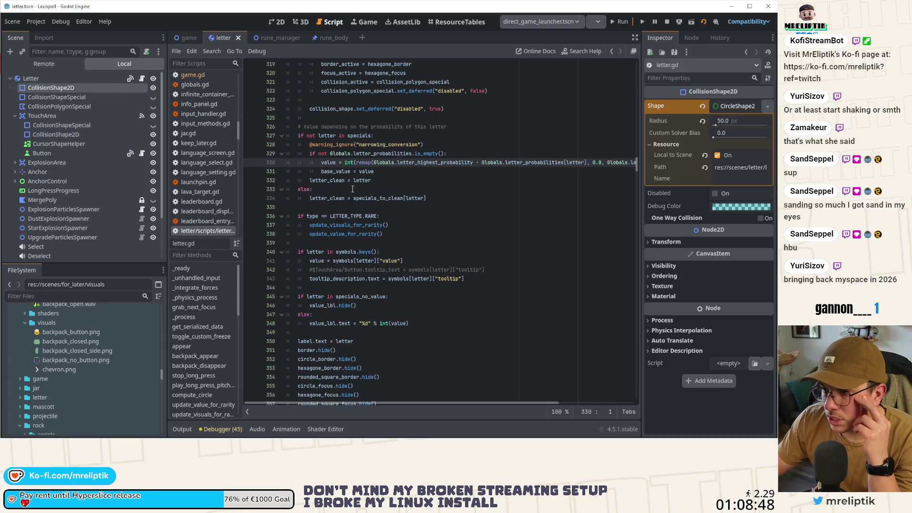
{"action": "left_click", "coordinate": [189, 356]}
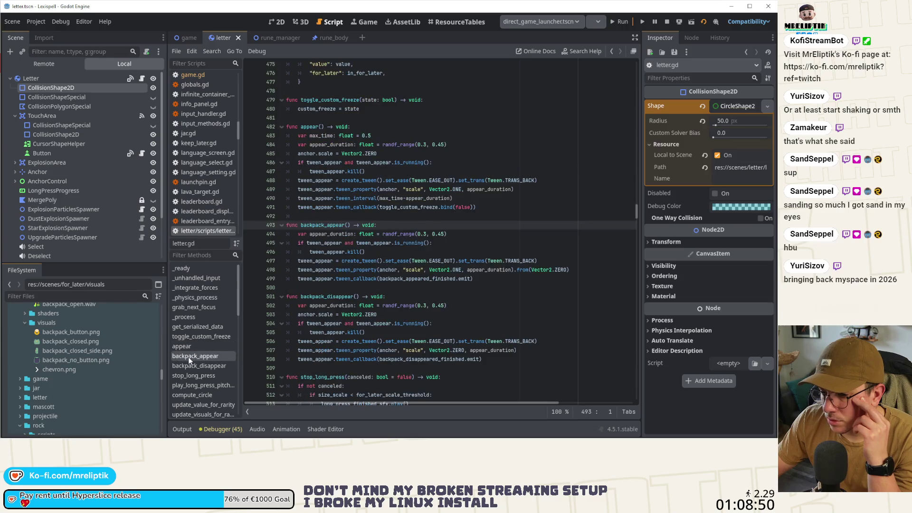
{"action": "left_click", "coordinate": [195, 364]}
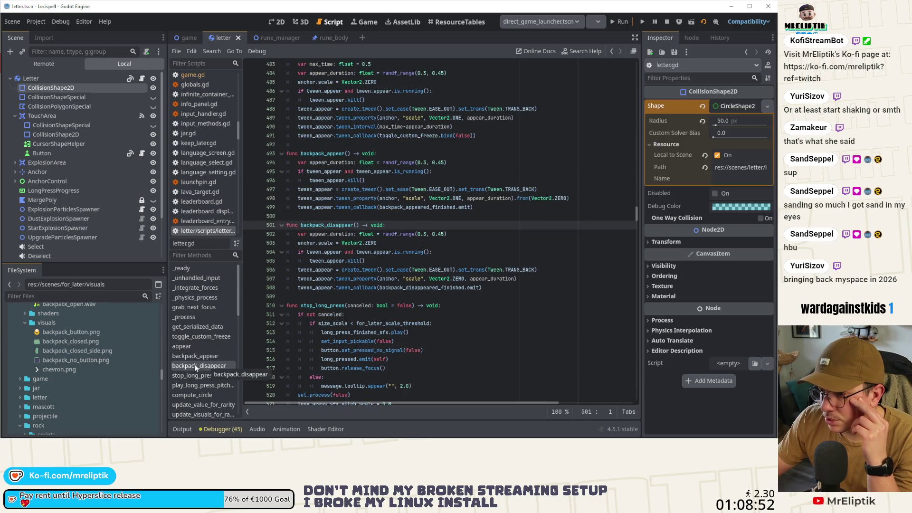
{"action": "mouse_move", "coordinate": [321, 332]}
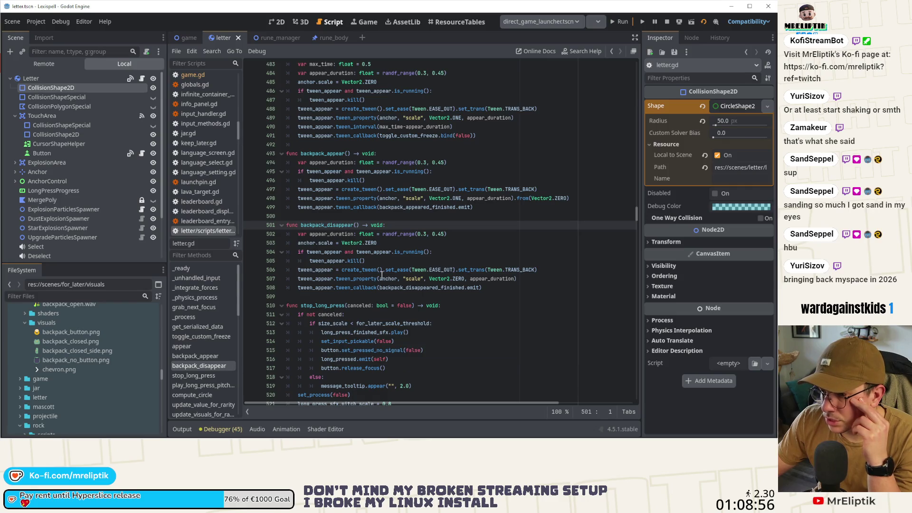
{"action": "left_click", "coordinate": [377, 242]}
{"action": "key", "text": "ctrl+shift+k"}
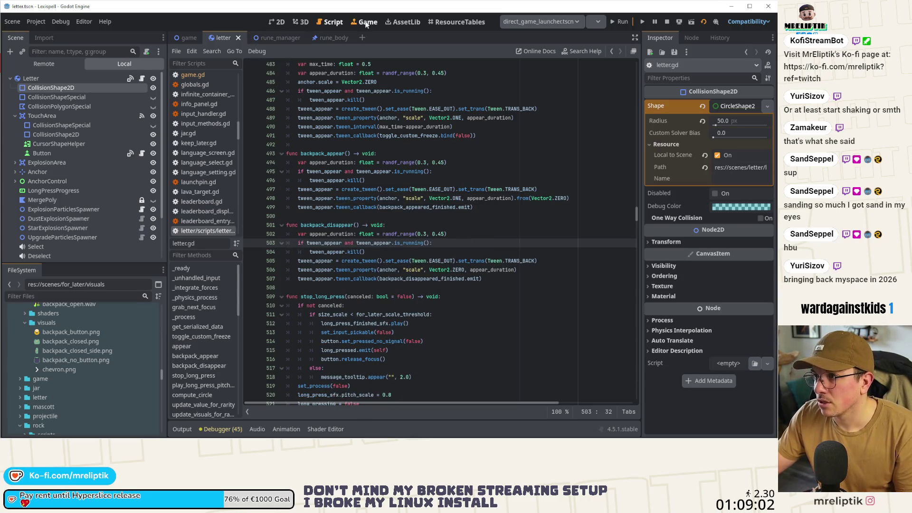
In the running game, store the gold U tile in the backpack, then open and close the backpack several times
{"action": "left_click", "coordinate": [366, 22]}
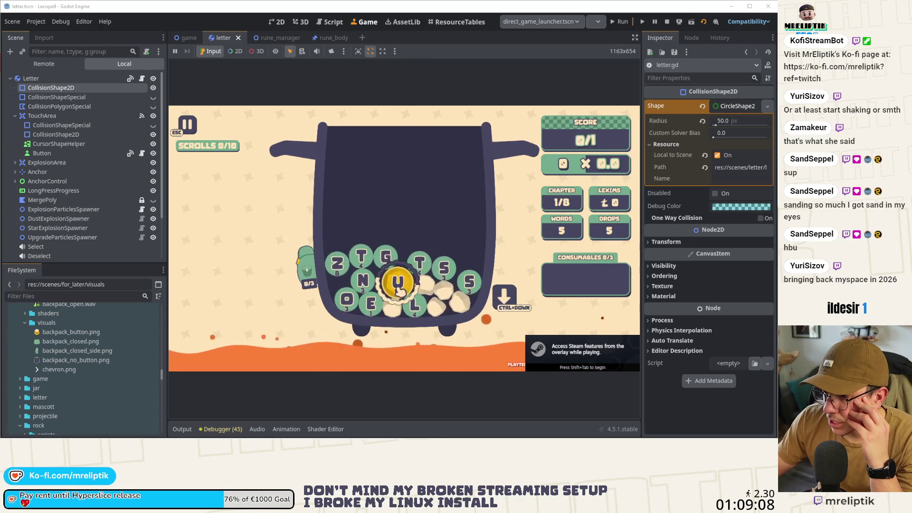
{"action": "left_click", "coordinate": [400, 288]}
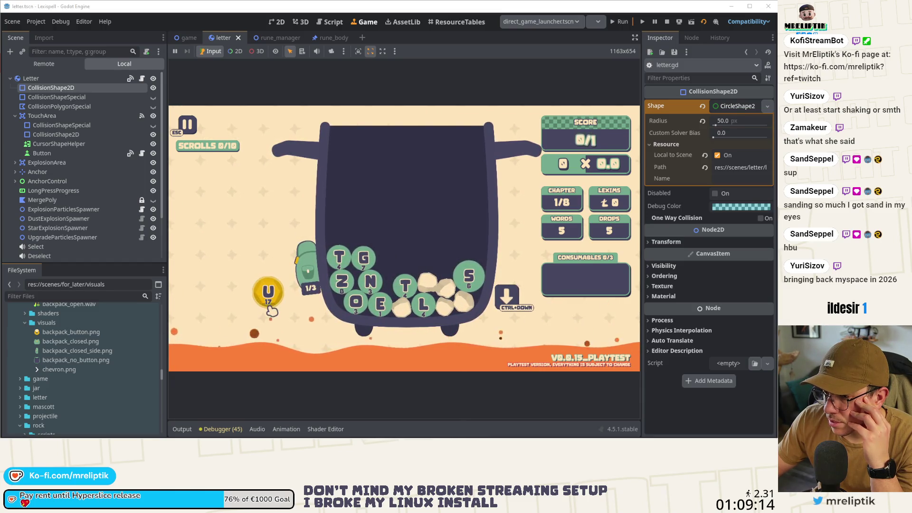
{"action": "mouse_move", "coordinate": [311, 273]}
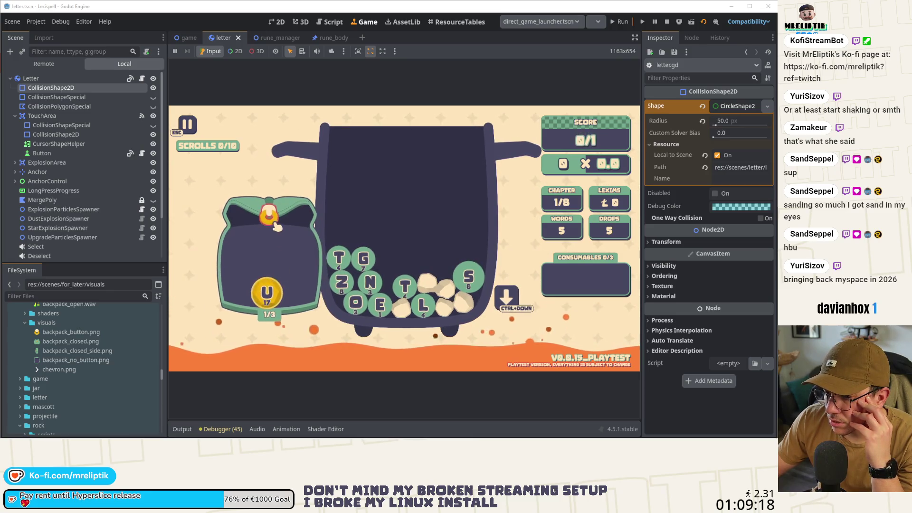
{"action": "left_click", "coordinate": [313, 275]}
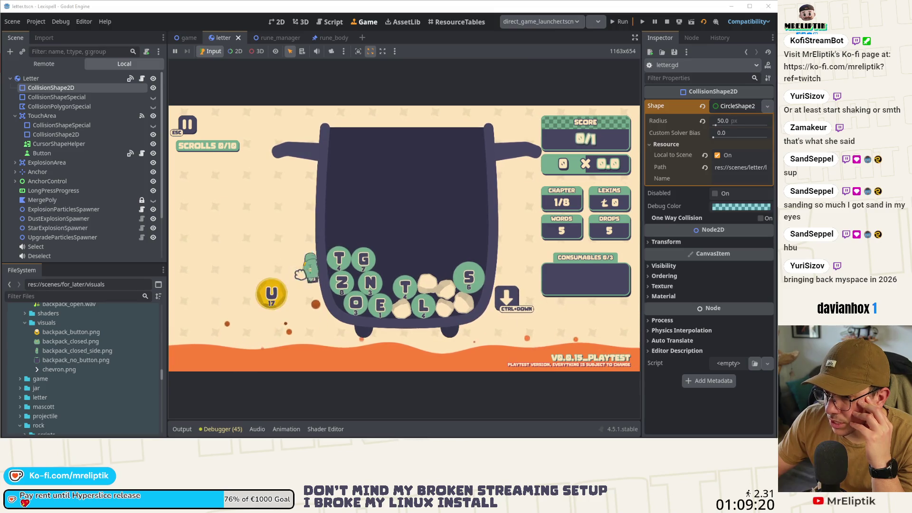
{"action": "left_click", "coordinate": [308, 271]}
{"action": "left_click", "coordinate": [279, 224]}
{"action": "left_click", "coordinate": [312, 283]}
{"action": "left_click", "coordinate": [311, 276]}
{"action": "left_click", "coordinate": [310, 266]}
{"action": "left_click", "coordinate": [267, 218]}
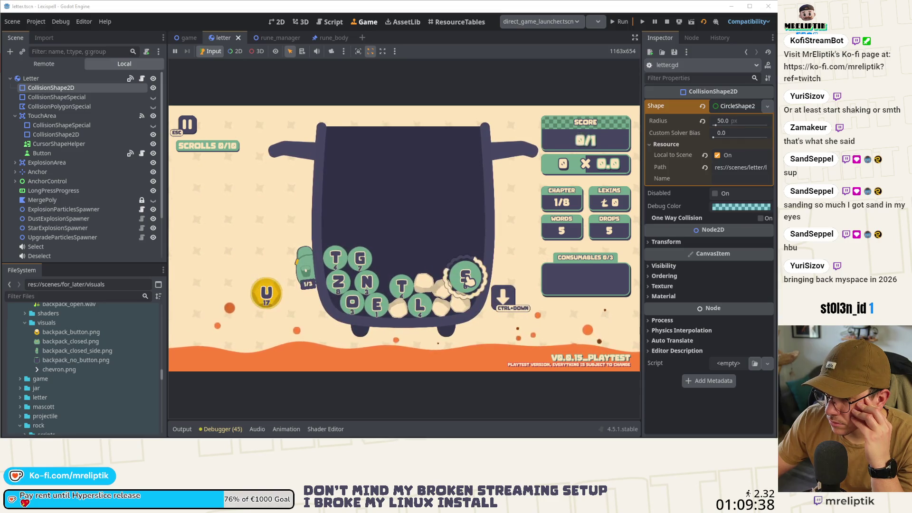
Store the S tile, type and clear 'tone', long-press the T tile, then stop the game
{"action": "left_click", "coordinate": [466, 280]}
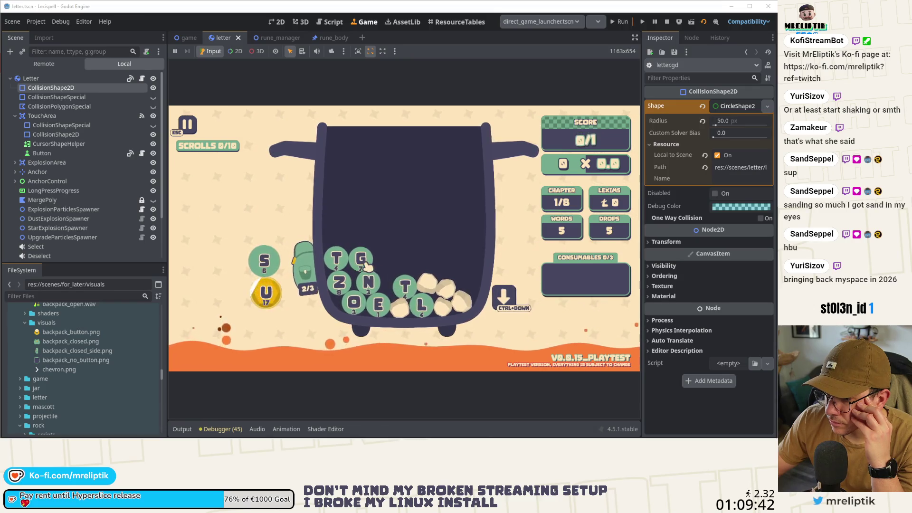
{"action": "type", "text": "tone"}
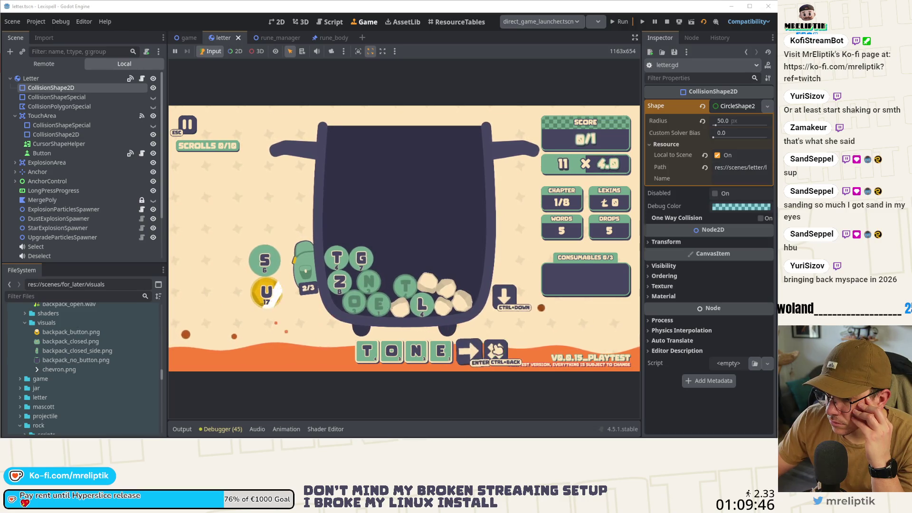
{"action": "key", "text": "ctrl+BackSpace"}
{"action": "left_click", "coordinate": [345, 259]}
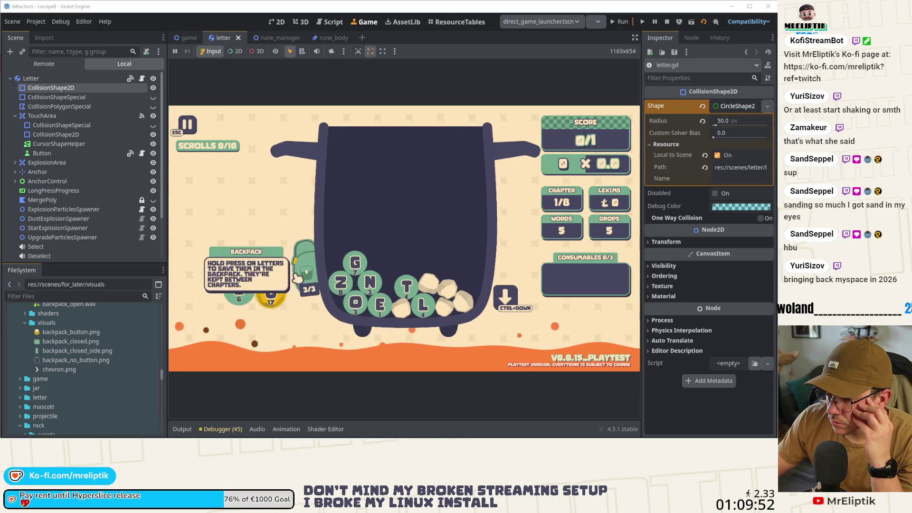
{"action": "key", "text": "F8"}
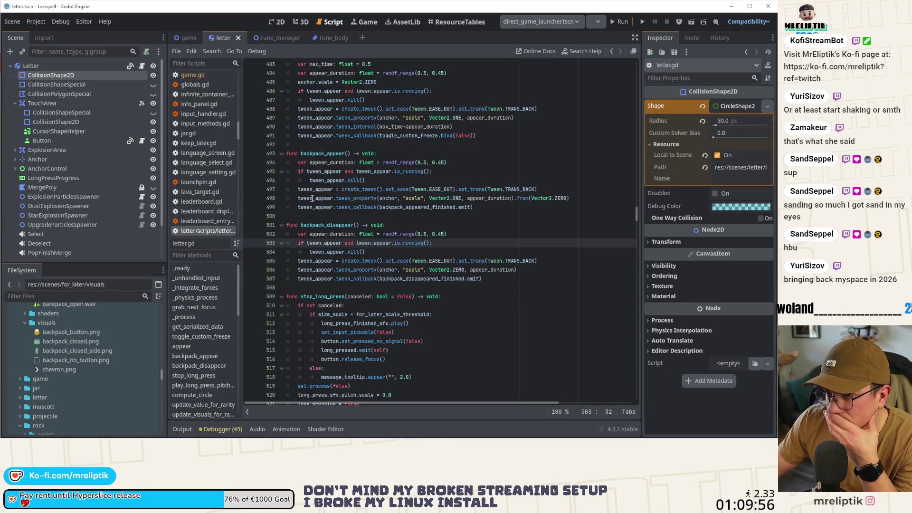
Open the Backpack node's backpack.gd and delete the await after backpack_appear(), then save
{"action": "left_click", "coordinate": [184, 38]}
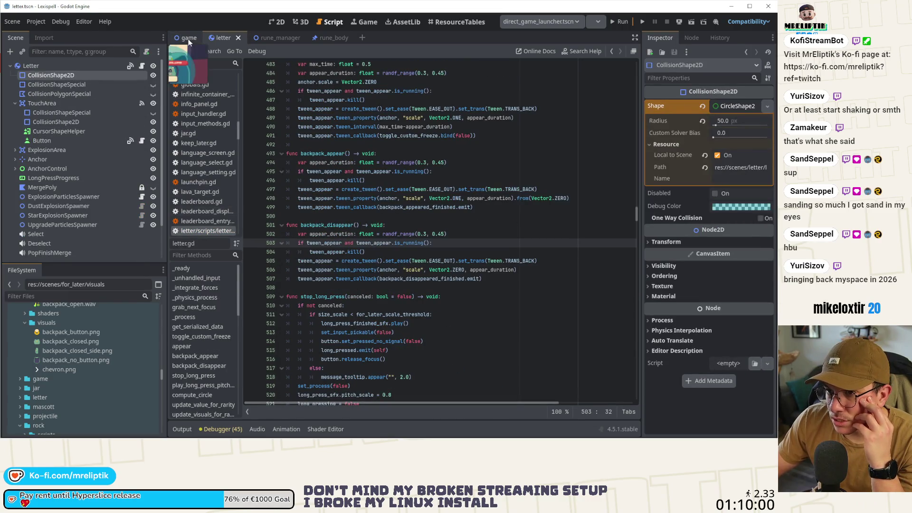
{"action": "left_click", "coordinate": [44, 123]}
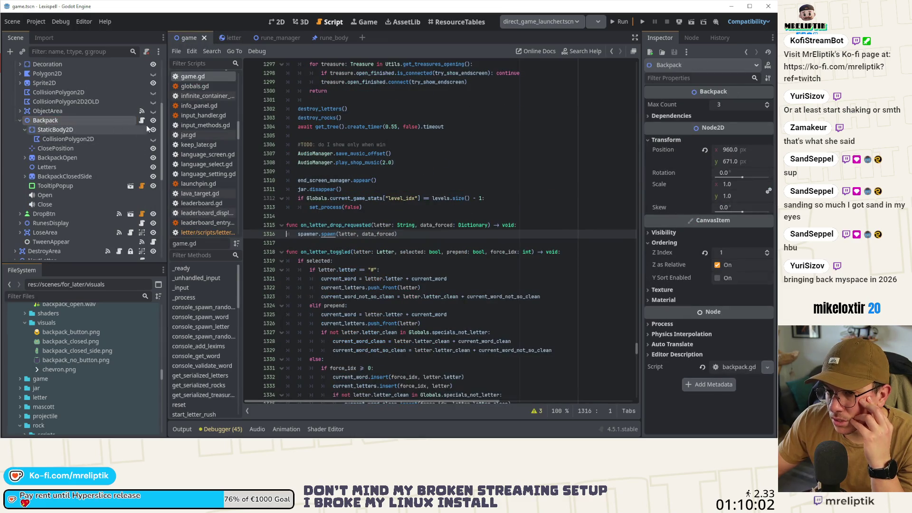
{"action": "left_click", "coordinate": [141, 121]}
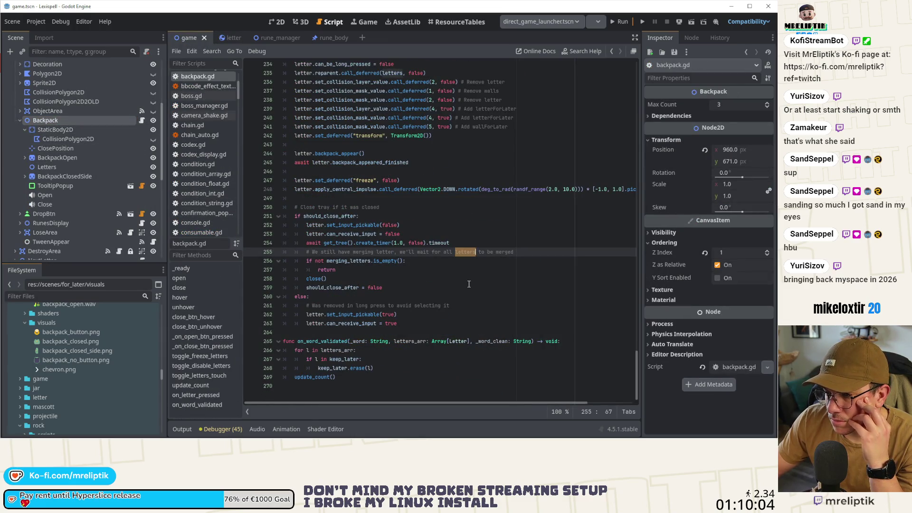
{"action": "left_click", "coordinate": [312, 225]}
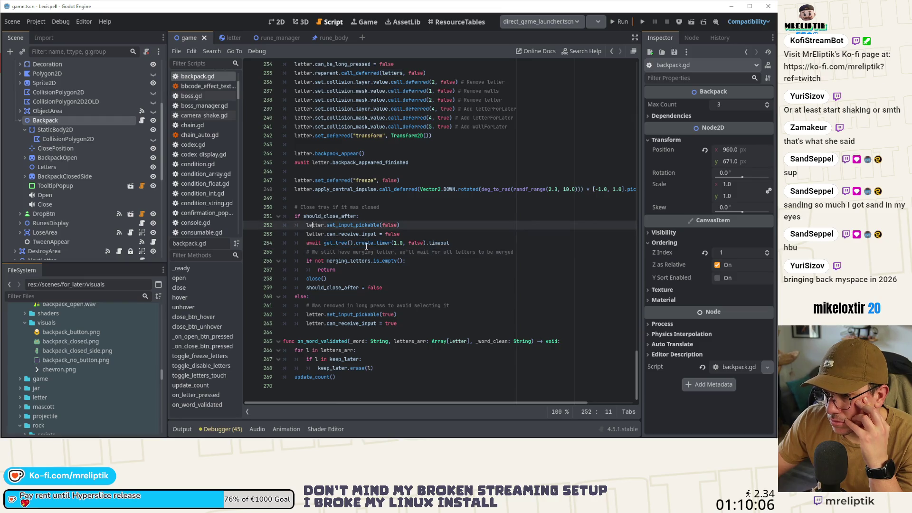
{"action": "scroll", "coordinate": [379, 259], "scroll_direction": "up", "scroll_amount": 6}
{"action": "double_click", "coordinate": [352, 315]}
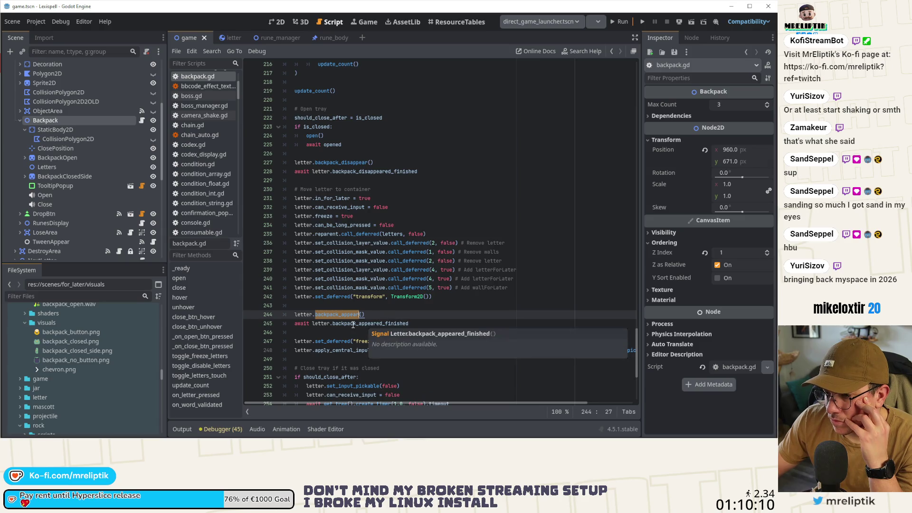
{"action": "scroll", "coordinate": [353, 325], "scroll_direction": "down", "scroll_amount": 3}
{"action": "mouse_move", "coordinate": [353, 325]}
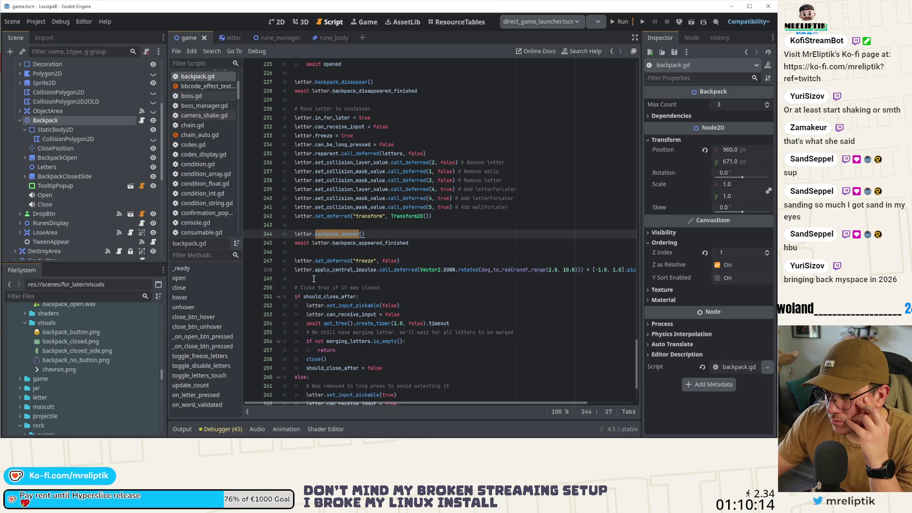
{"action": "key", "text": "Down"}
{"action": "key", "text": "ctrl+shift+k"}
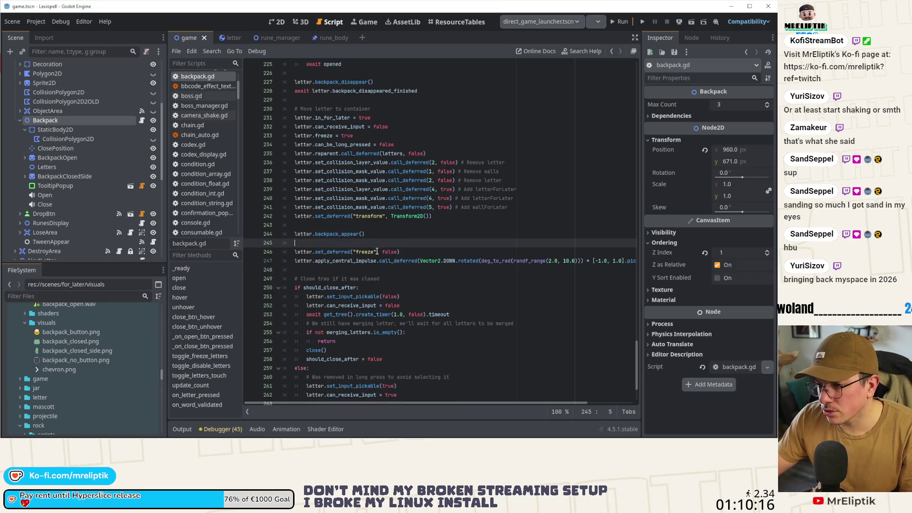
{"action": "type", "text": "await letter.backpack_appeared_finished"}
{"action": "key", "text": "ctrl+s"}
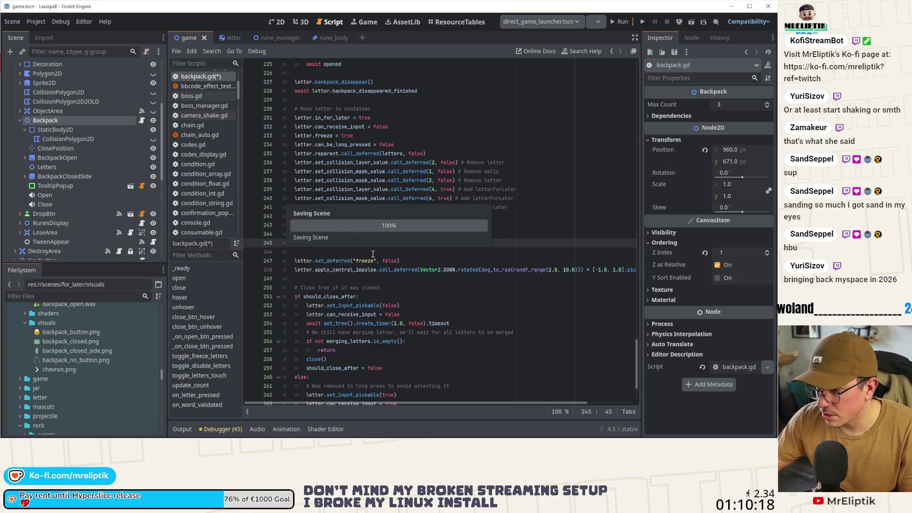
Delete the backpack_disappear() call and its await lines, then save backpack.gd
{"action": "scroll", "coordinate": [362, 164], "scroll_direction": "up", "scroll_amount": 3}
{"action": "mouse_move", "coordinate": [425, 172]}
{"action": "left_mouse_down"}
{"action": "mouse_move", "coordinate": [304, 172]}
{"action": "mouse_move", "coordinate": [294, 163]}
{"action": "left_mouse_up"}
{"action": "scroll", "coordinate": [376, 233], "scroll_direction": "up", "scroll_amount": 5}
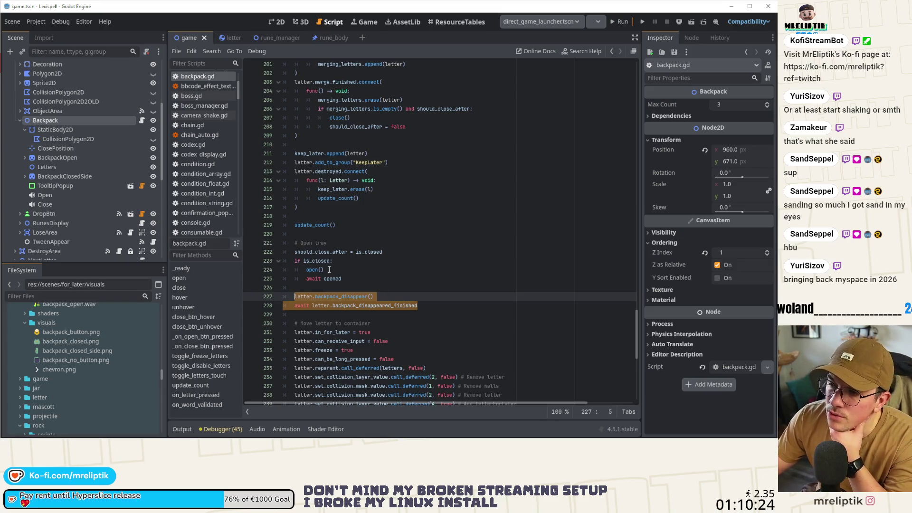
{"action": "scroll", "coordinate": [363, 229], "scroll_direction": "up", "scroll_amount": 4}
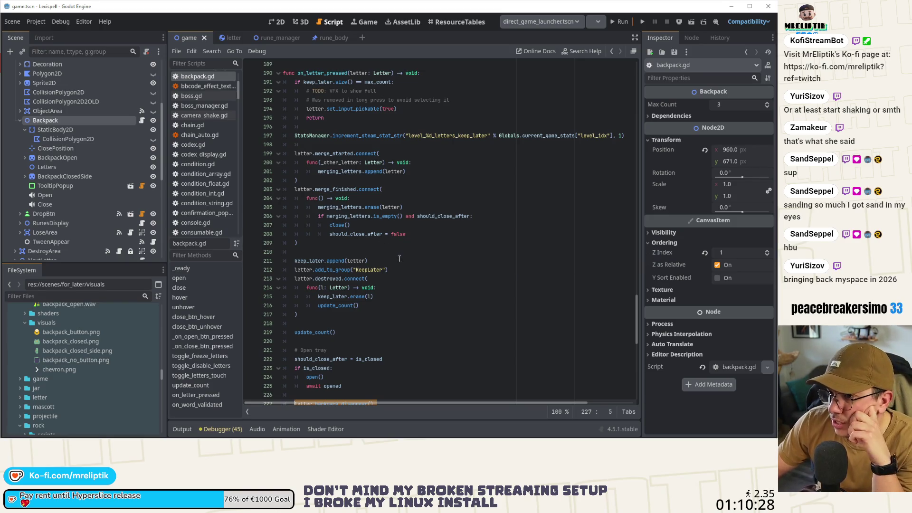
{"action": "scroll", "coordinate": [365, 327], "scroll_direction": "down", "scroll_amount": 2}
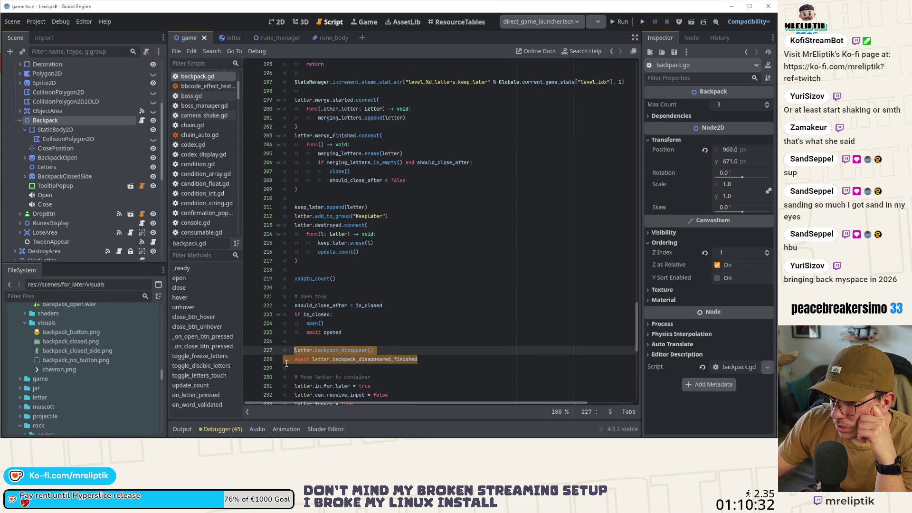
{"action": "left_click_drag", "start_coordinate": [418, 359], "coordinate": [235, 352]}
{"action": "key", "text": "ctrl+c"}
{"action": "key", "text": "BackSpace"}
{"action": "key", "text": "BackSpace"}
{"action": "key", "text": "BackSpace"}
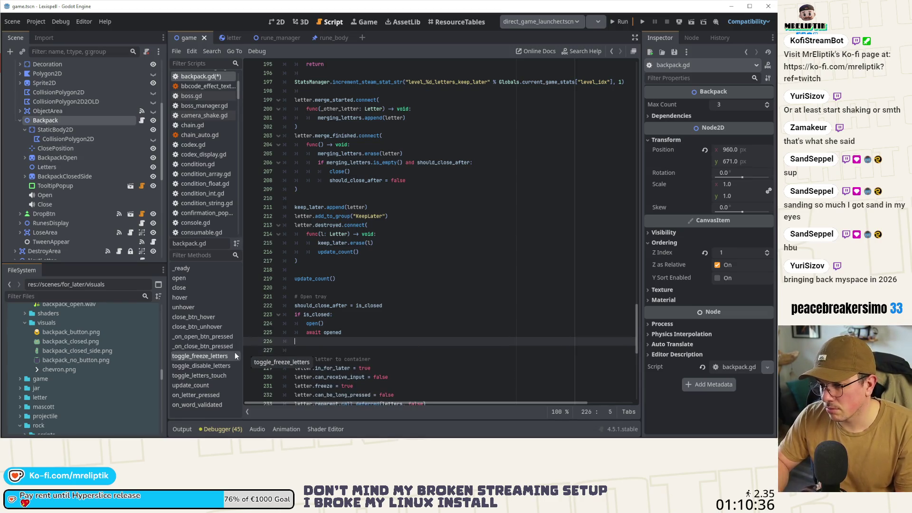
{"action": "key", "text": "ctrl+s"}
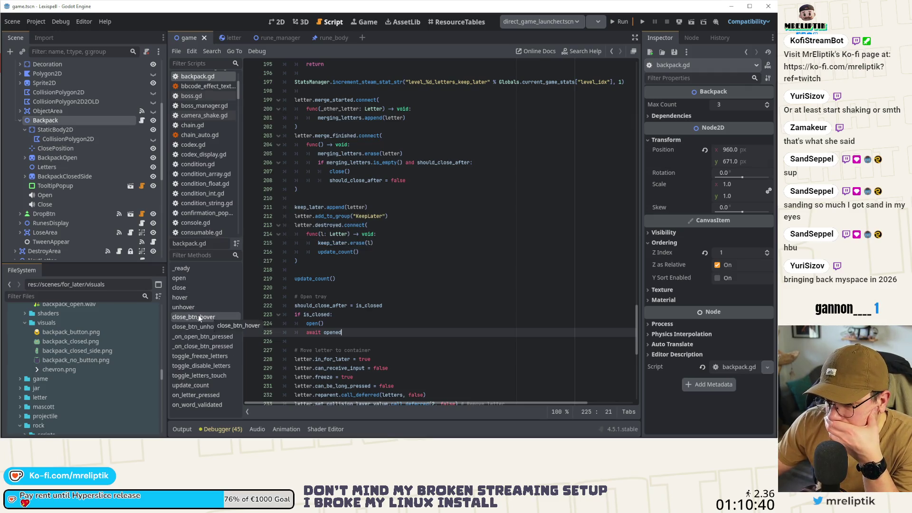
Below update_count, start a new function typed as 'func can_save_'
{"action": "left_click", "coordinate": [190, 385]}
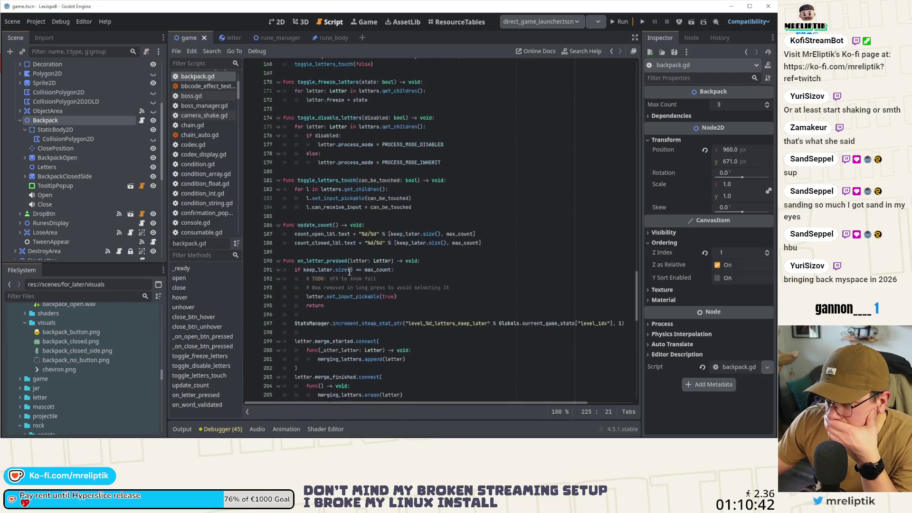
{"action": "left_click", "coordinate": [298, 281]}
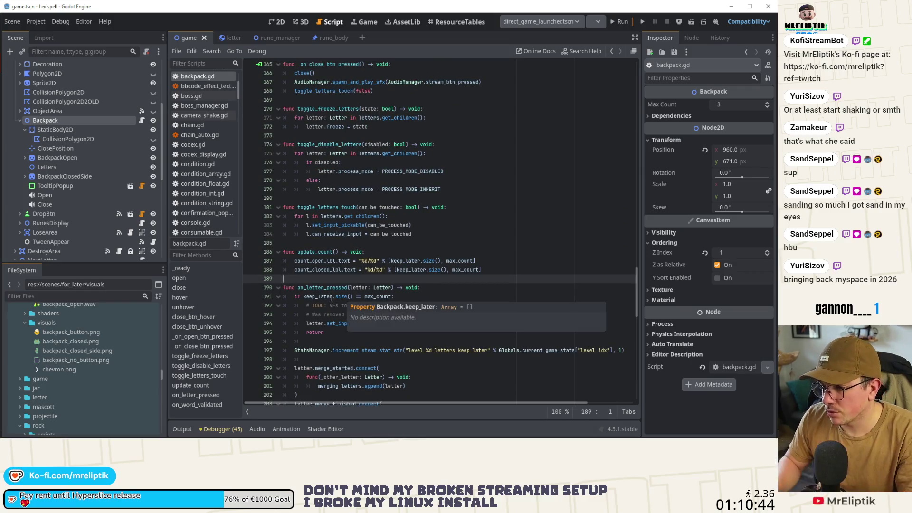
{"action": "key", "text": "Return"}
{"action": "type", "text": "func can_"}
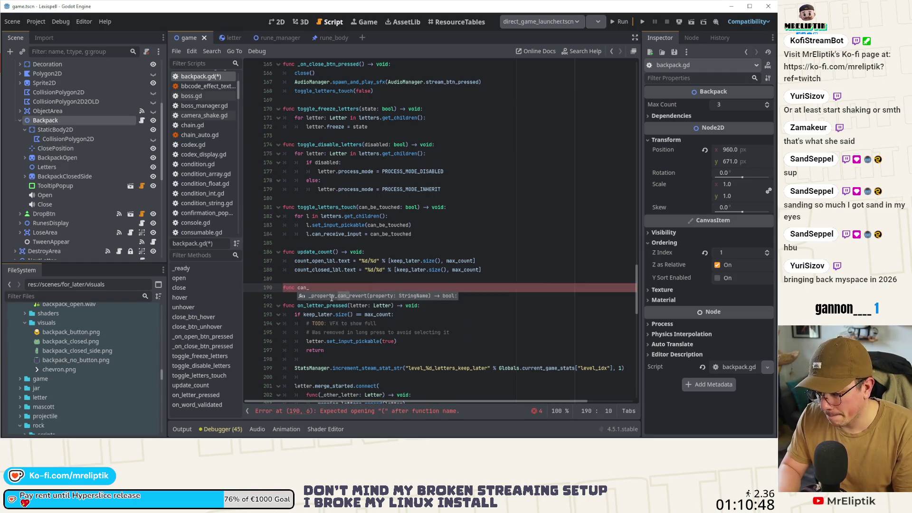
{"action": "type", "text": "save_backpack("}
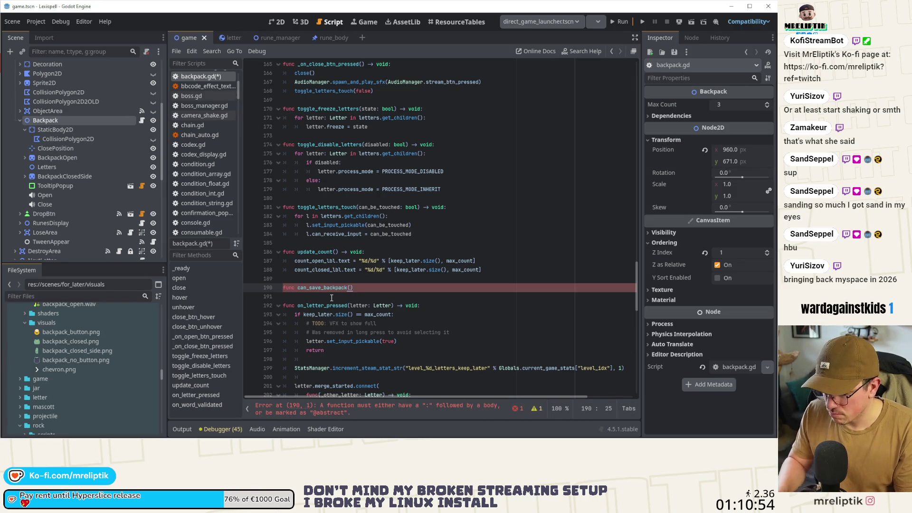
Give can_save_backpack the body 'return keep_later.size() < max_count' and save
{"action": "type", "text": "void:"}
{"action": "key", "text": "Return"}
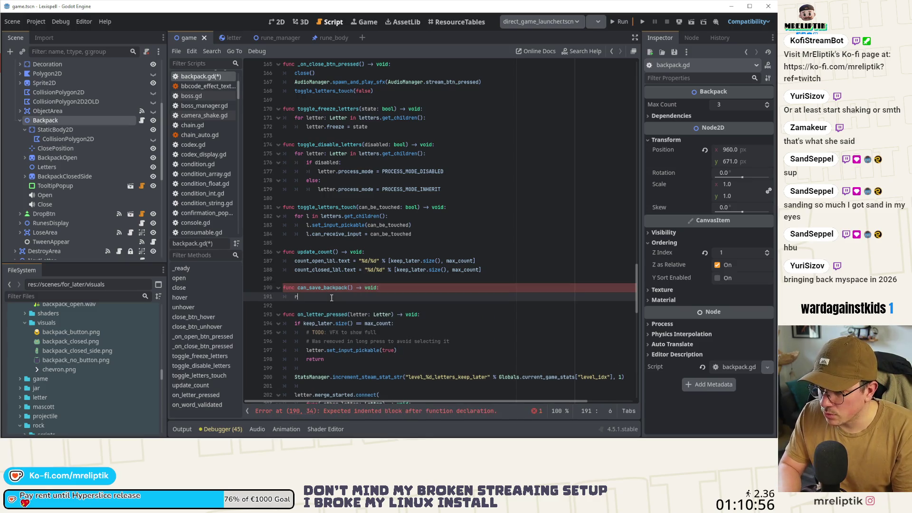
{"action": "type", "text": "rertu"}
{"action": "key", "text": "BackSpace"}
{"action": "key", "text": "BackSpace"}
{"action": "key", "text": "BackSpace"}
{"action": "type", "text": "turn kee"}
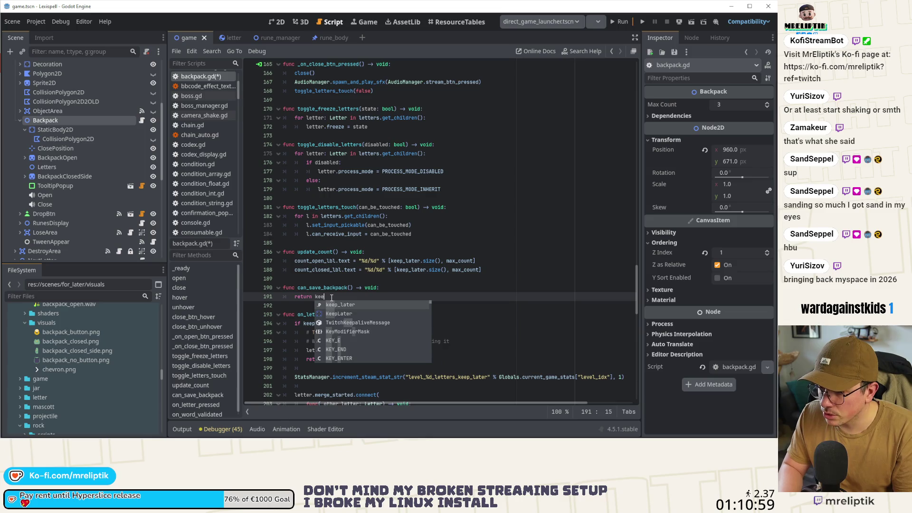
{"action": "key", "text": "Return"}
{"action": "type", "text": ".si"}
{"action": "key", "text": "Return"}
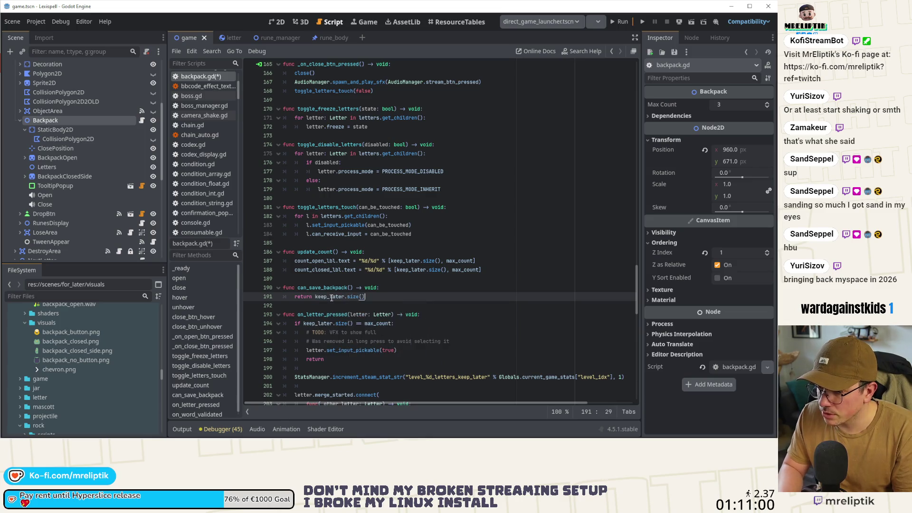
{"action": "type", "text": "max_count"}
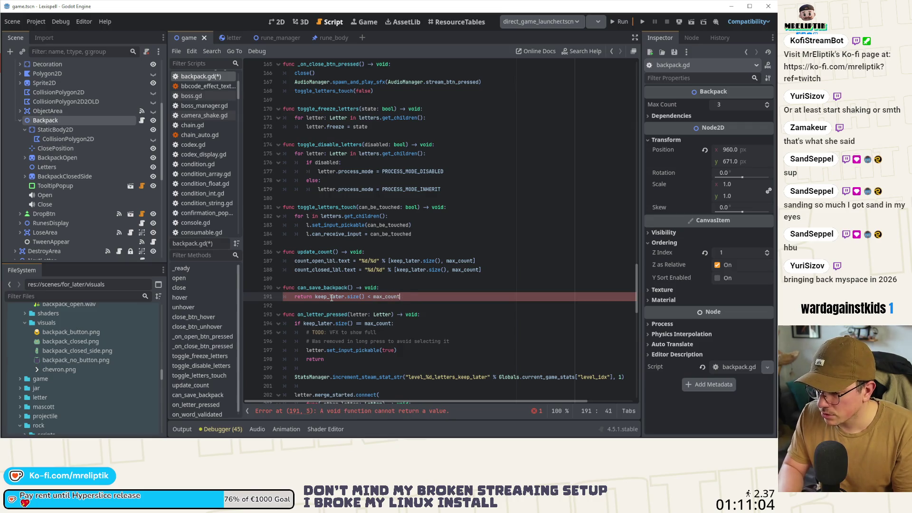
{"action": "key", "text": "BackSpace"}
{"action": "key", "text": "ctrl+s"}
Change can_save_backpack's return type from void to bool and save
{"action": "double_click", "coordinate": [341, 288]}
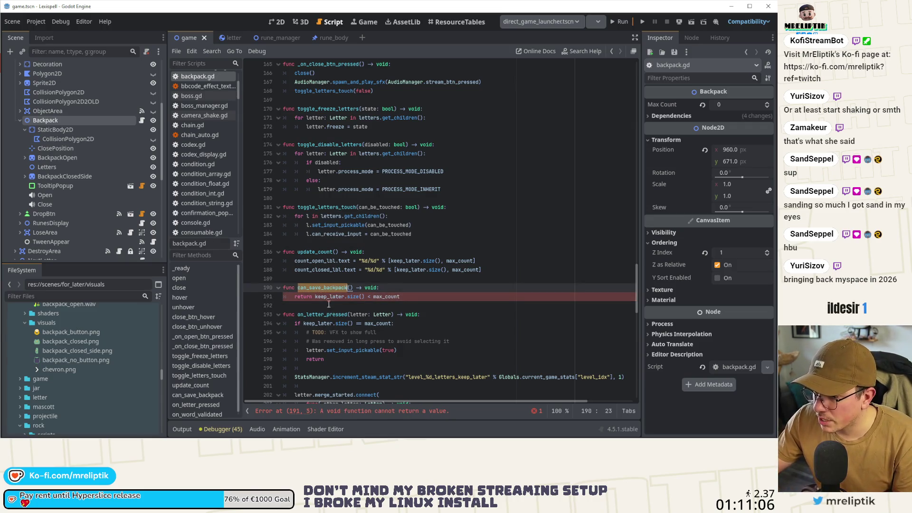
{"action": "left_click", "coordinate": [423, 297]}
{"action": "double_click", "coordinate": [371, 287]}
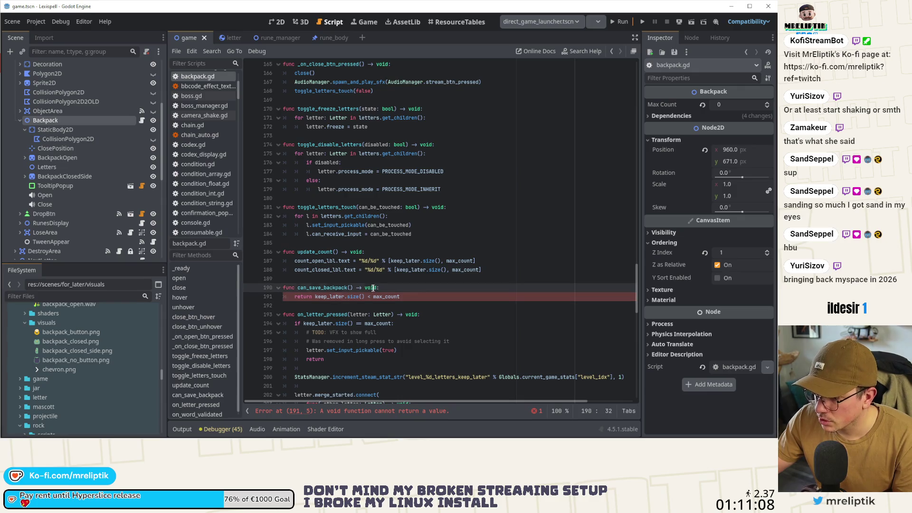
{"action": "type", "text": "bool"}
{"action": "key", "text": "ctrl+s"}
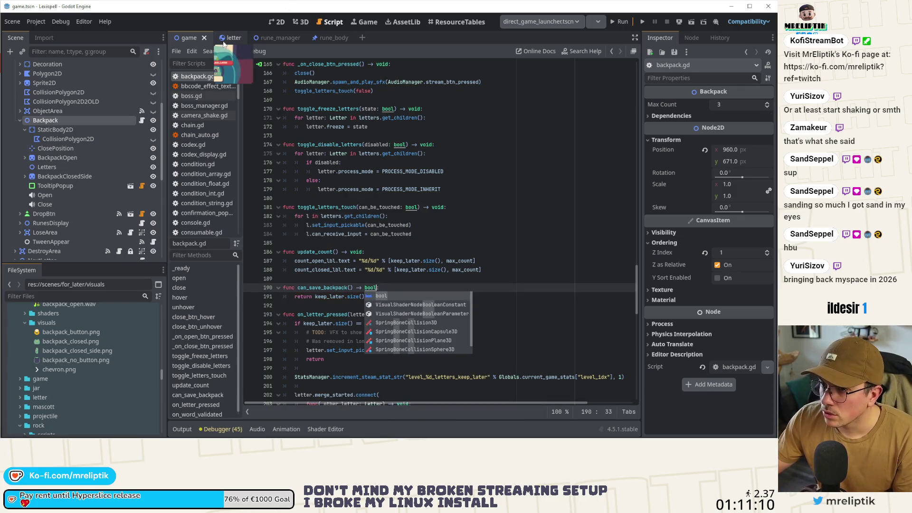
{"action": "left_click", "coordinate": [224, 38]}
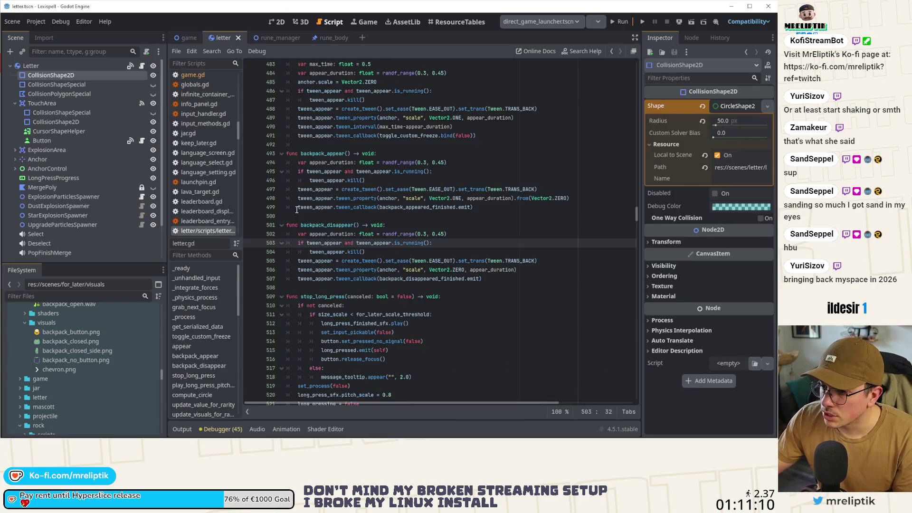
In stop_long_press, add 'if Globals.backpack.can_save_backpack():' after the release_focus line
{"action": "double_click", "coordinate": [323, 226]}
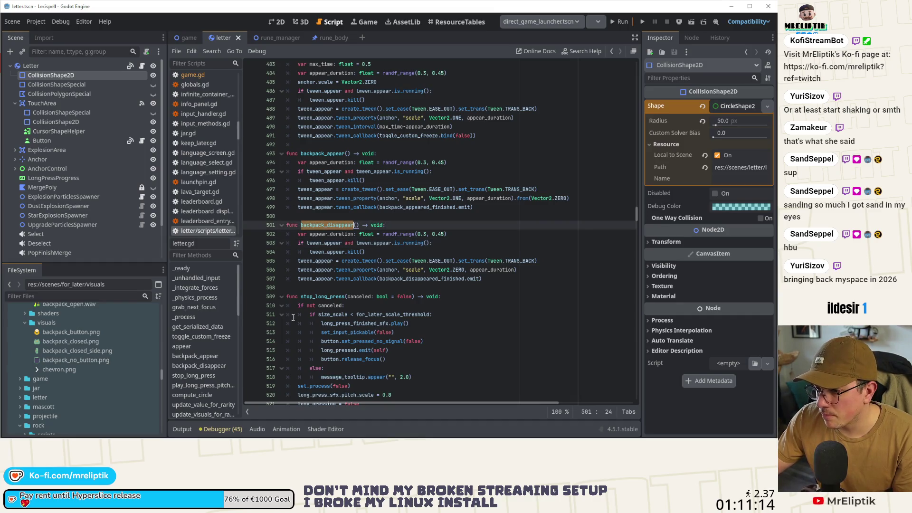
{"action": "double_click", "coordinate": [328, 297]}
{"action": "scroll", "coordinate": [352, 303], "scroll_direction": "down", "scroll_amount": 3}
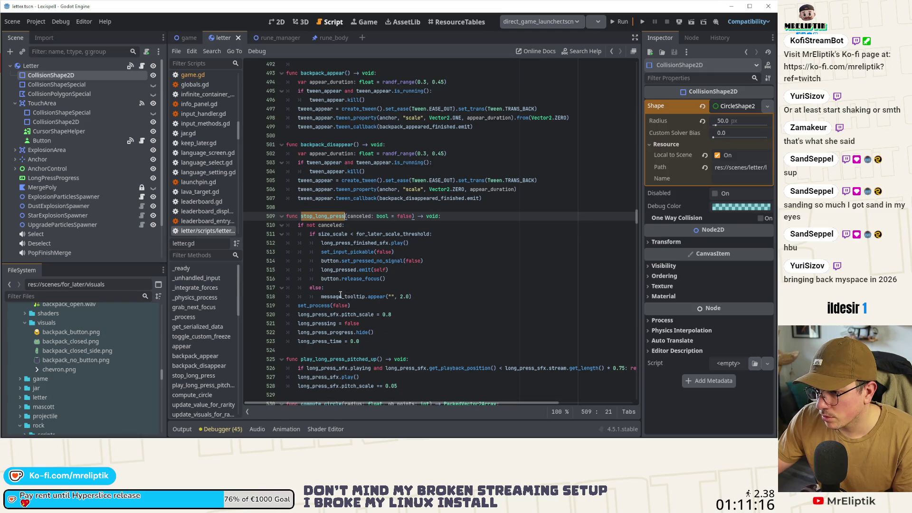
{"action": "left_click", "coordinate": [346, 269]}
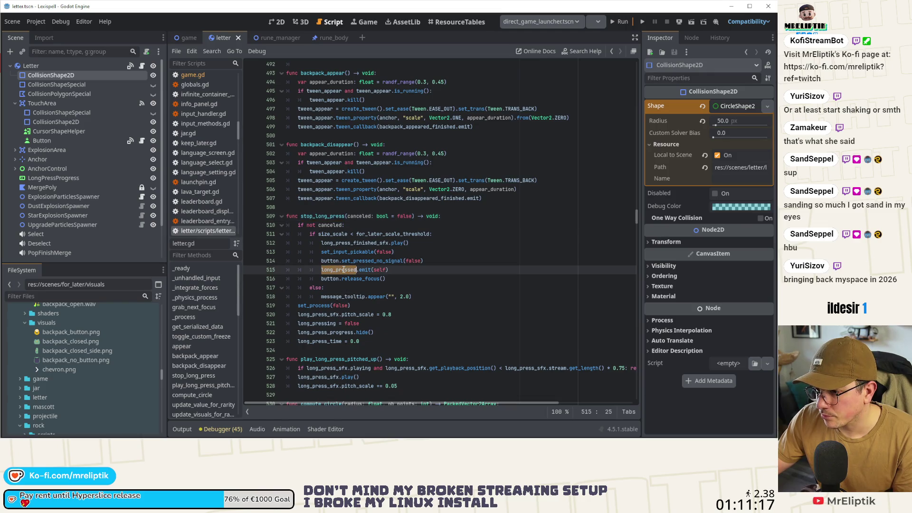
{"action": "left_click", "coordinate": [419, 270]}
{"action": "left_click", "coordinate": [410, 279]}
{"action": "key", "text": "Return"}
{"action": "type", "text": "if Globals.vb"}
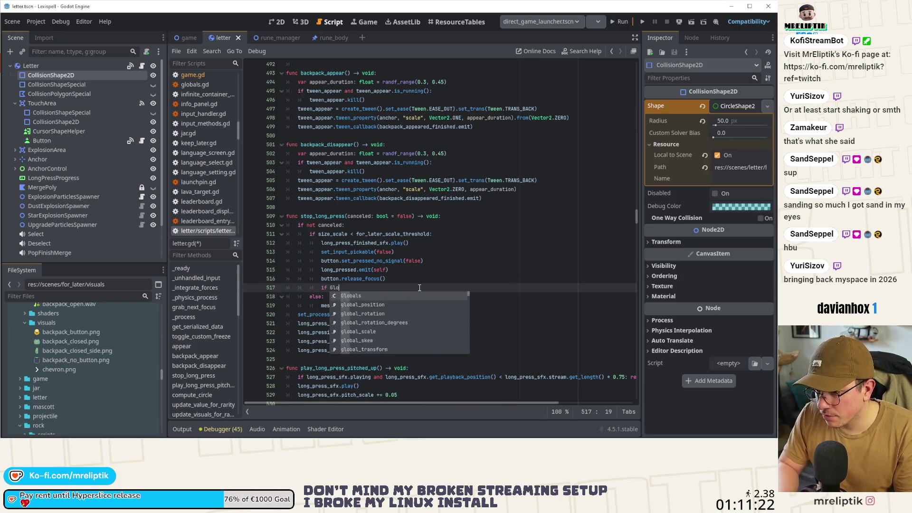
{"action": "key", "text": "BackSpace"}
{"action": "key", "text": "BackSpace"}
{"action": "type", "text": "backpack.can"}
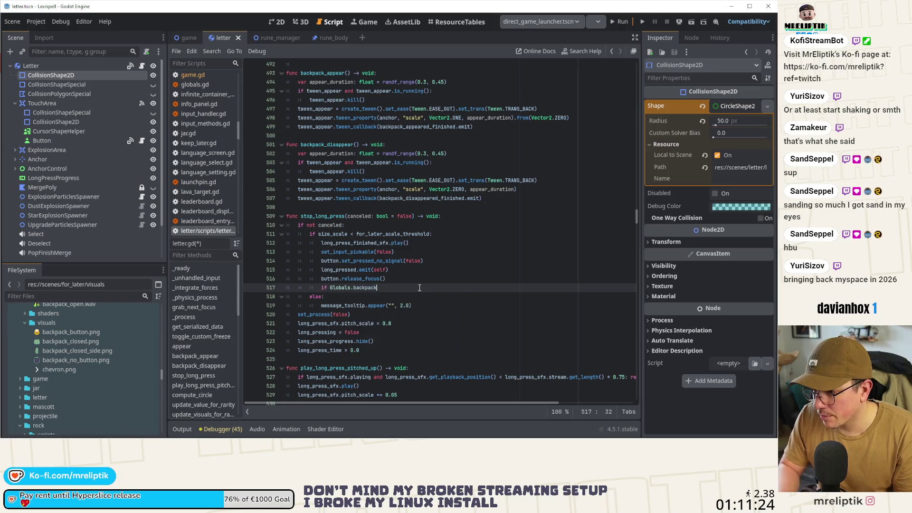
{"action": "key", "text": "Return"}
{"action": "type", "text": ":"}
{"action": "key", "text": "Return"}
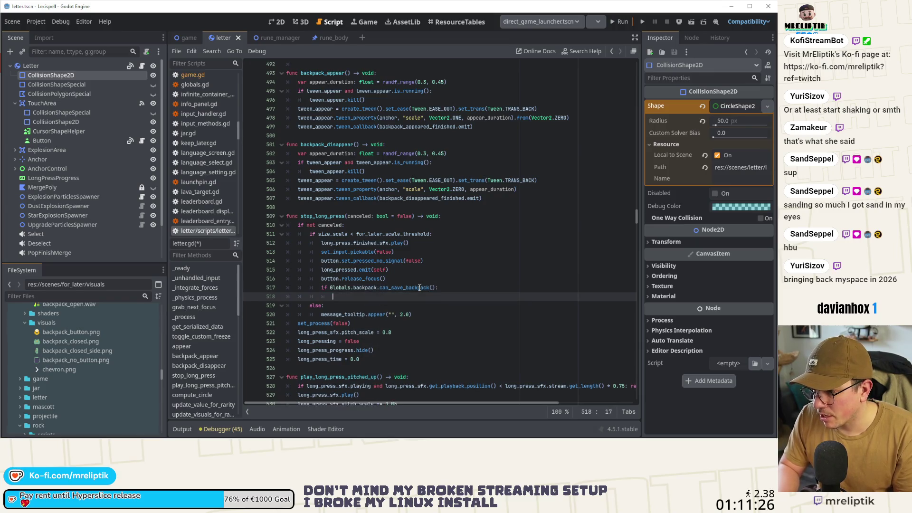
Put a plain backpack_disappear() call inside the if block, drop the await line, and save
{"action": "key", "text": "ctrl+v"}
{"action": "left_click", "coordinate": [345, 297]}
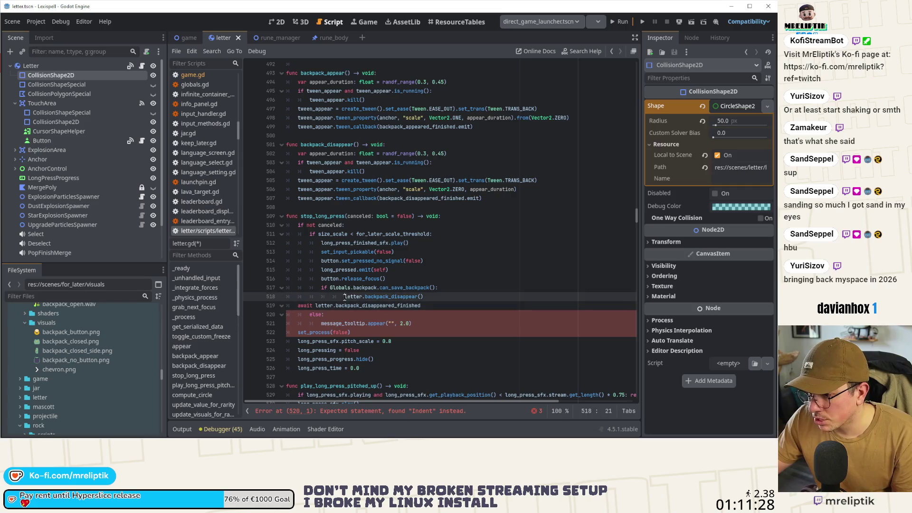
{"action": "left_click", "coordinate": [307, 307]}
{"action": "key", "text": "Tab"}
{"action": "key", "text": "Tab"}
{"action": "key", "text": "Tab"}
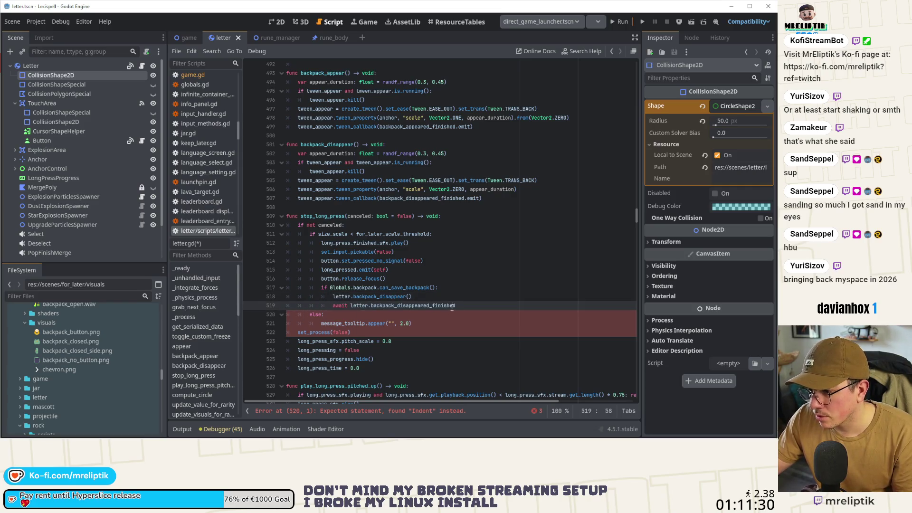
{"action": "key", "text": "ctrl+x"}
{"action": "left_click", "coordinate": [353, 296]}
{"action": "key", "text": "ctrl+BackSpace"}
{"action": "left_click", "coordinate": [347, 296]}
{"action": "key", "text": "ctrl+s"}
Return to game.tscn, run the game, then open the Backpack node's backpack.gd script
{"action": "left_click", "coordinate": [188, 38]}
{"action": "left_click", "coordinate": [277, 22]}
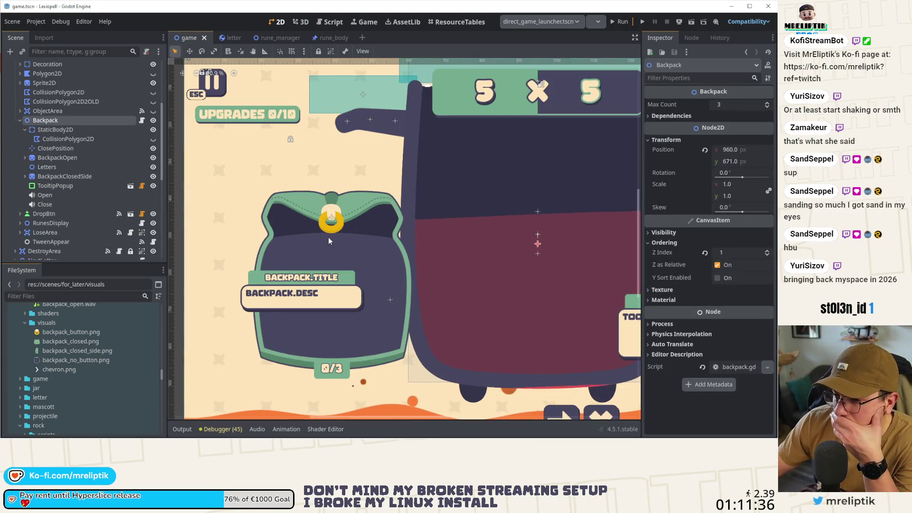
{"action": "left_click", "coordinate": [642, 21]}
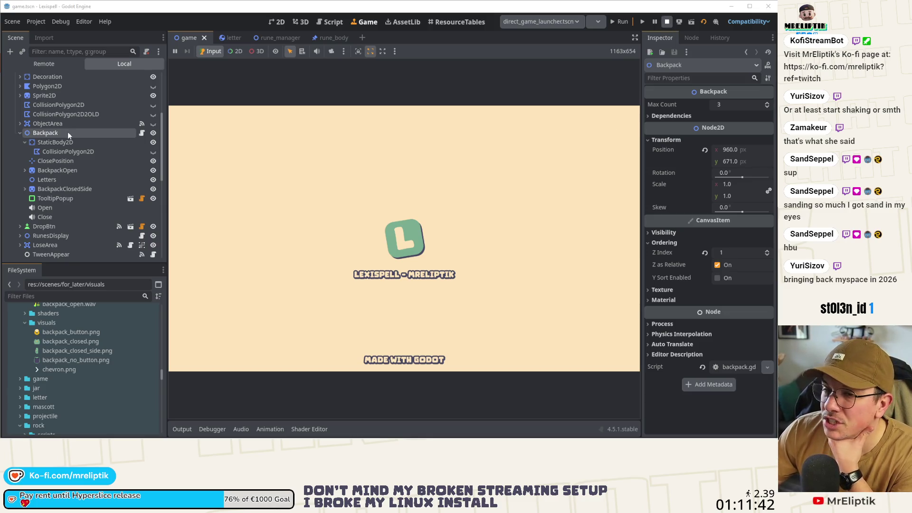
{"action": "left_click", "coordinate": [141, 133]}
{"action": "left_click", "coordinate": [142, 134]}
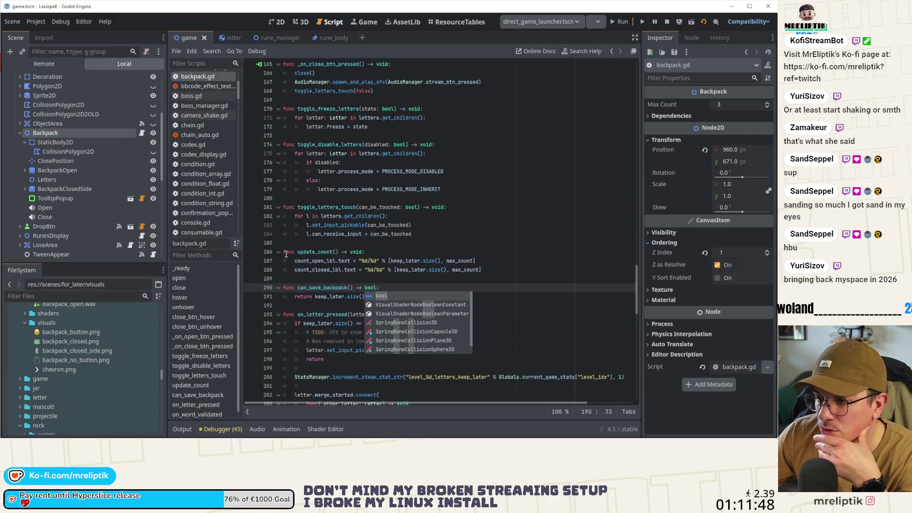
Search backpack.gd for 'letters.z_' to locate the z_index lines
{"action": "left_click", "coordinate": [437, 281]}
{"action": "scroll", "coordinate": [298, 289], "scroll_direction": "up", "scroll_amount": 6}
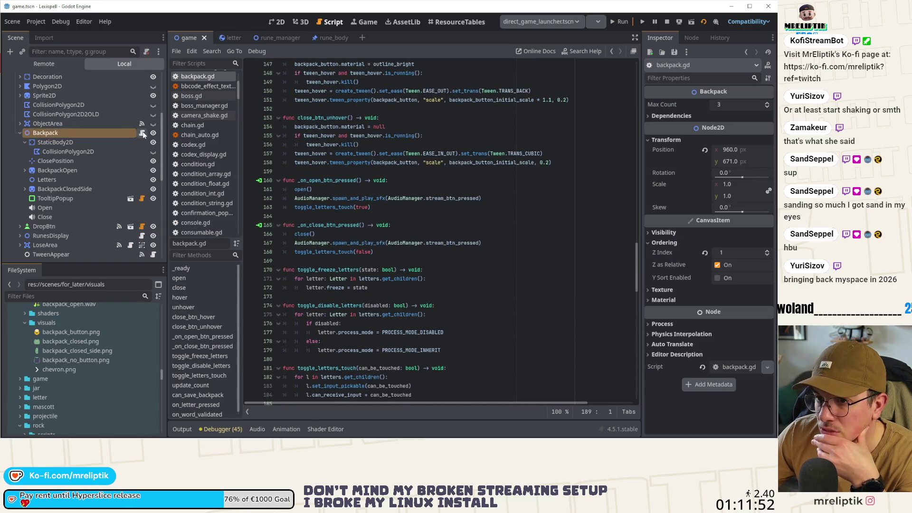
{"action": "scroll", "coordinate": [357, 255], "scroll_direction": "up", "scroll_amount": 1}
{"action": "left_click", "coordinate": [406, 229]}
{"action": "key", "text": "ctrl+f"}
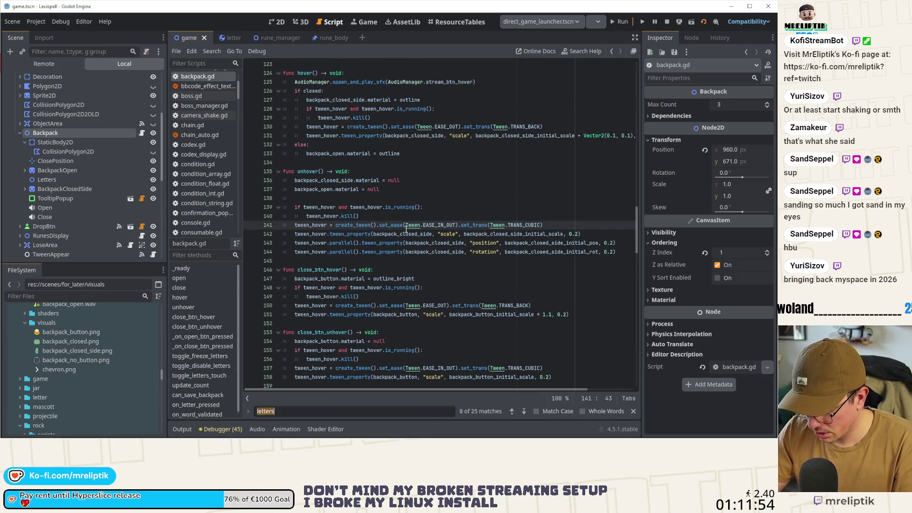
{"action": "type", "text": "letter.zi"}
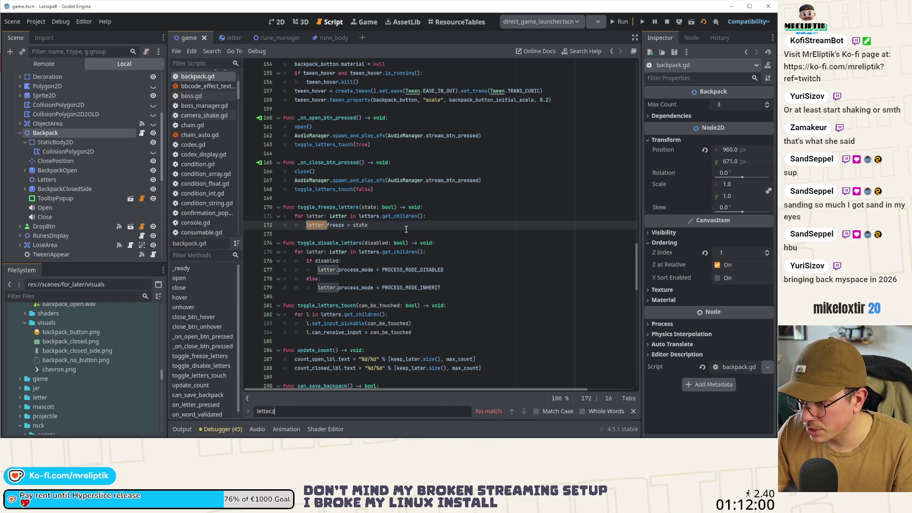
{"action": "key", "text": "BackSpace"}
{"action": "key", "text": "BackSpace"}
{"action": "key", "text": "BackSpace"}
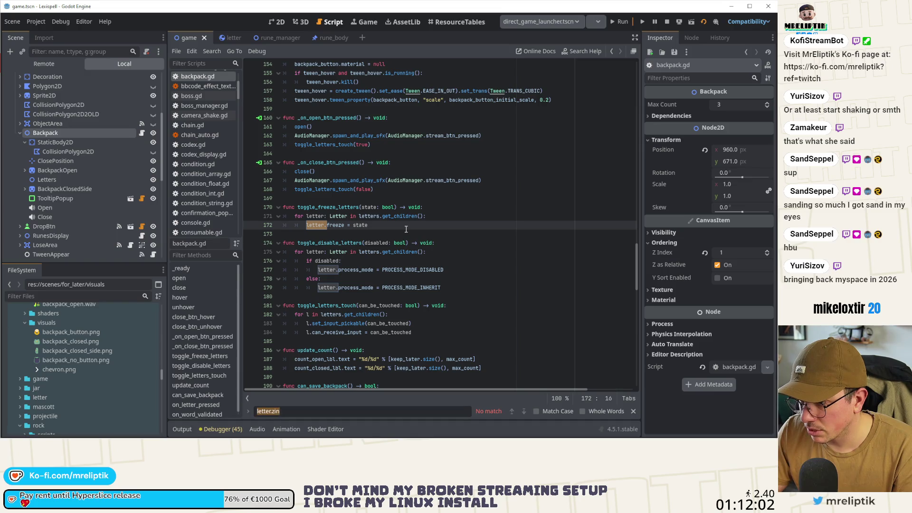
{"action": "type", "text": "s_z"}
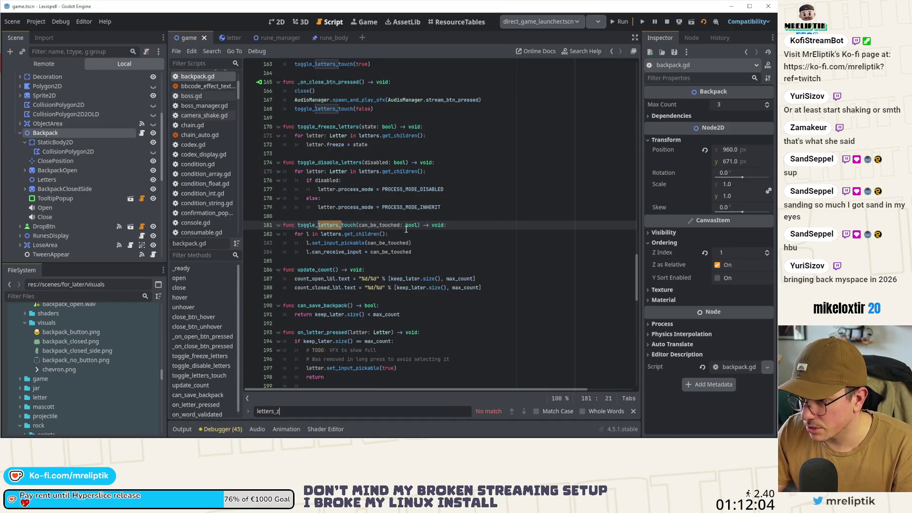
{"action": "key", "text": "BackSpace"}
{"action": "key", "text": "BackSpace"}
{"action": "type", "text": ".z_"}
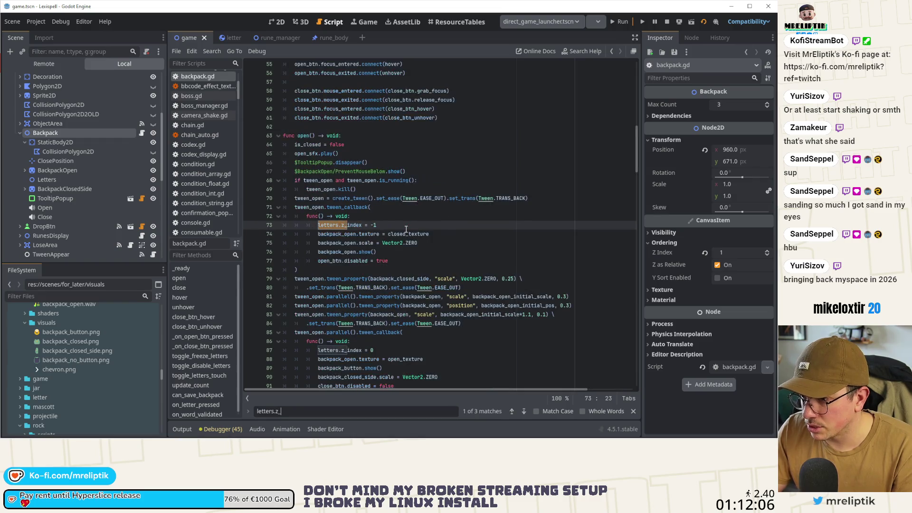
Delete the letters.z_index = -1 line in open() and change line 86 to letters.show(), then save
{"action": "left_click", "coordinate": [366, 226]}
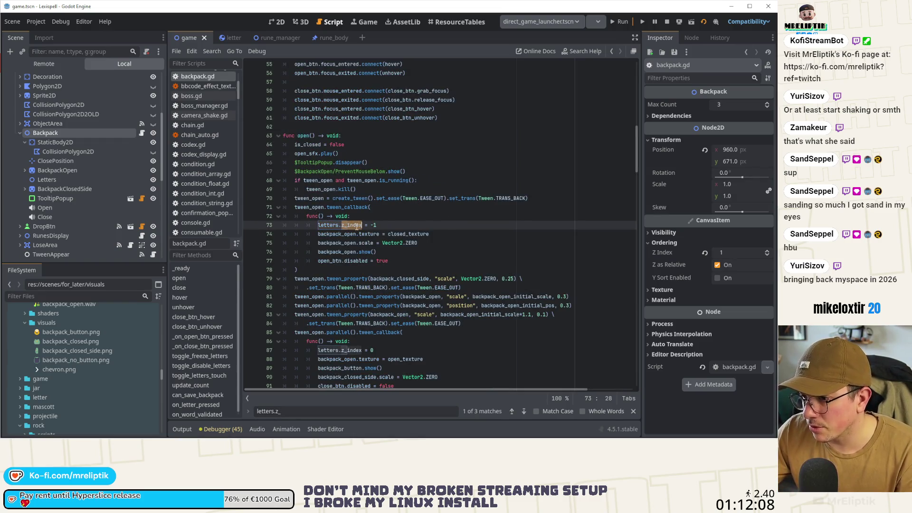
{"action": "left_click", "coordinate": [341, 225], "text": "shift"}
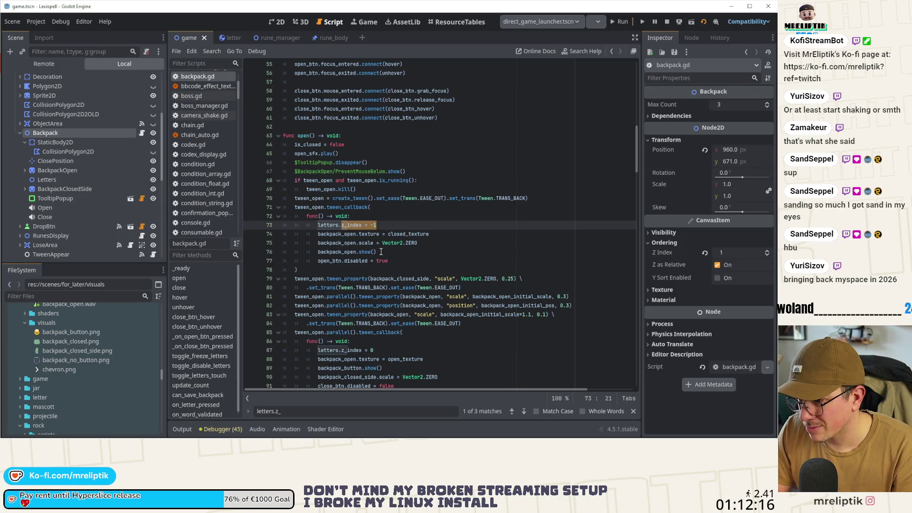
{"action": "key", "text": "ctrl+shift+k"}
{"action": "left_click_drag", "start_coordinate": [368, 341], "coordinate": [347, 341]}
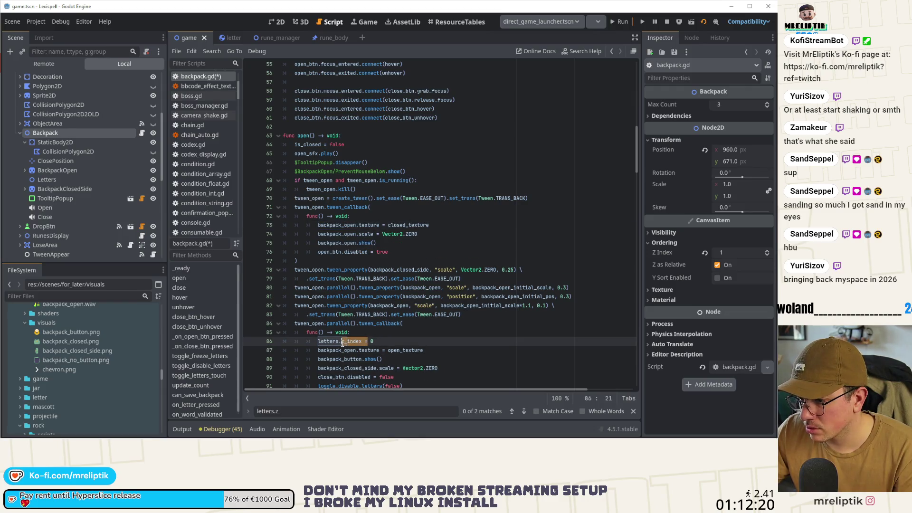
{"action": "key", "text": "BackSpace"}
{"action": "type", "text": "sh"}
{"action": "key", "text": "Return"}
{"action": "key", "text": "ctrl+s"}
Replace letters.z_index = -1 in close() with letters.hide() and save
{"action": "left_click_drag", "start_coordinate": [360, 341], "coordinate": [318, 343]}
{"action": "scroll", "coordinate": [333, 339], "scroll_direction": "down", "scroll_amount": 7}
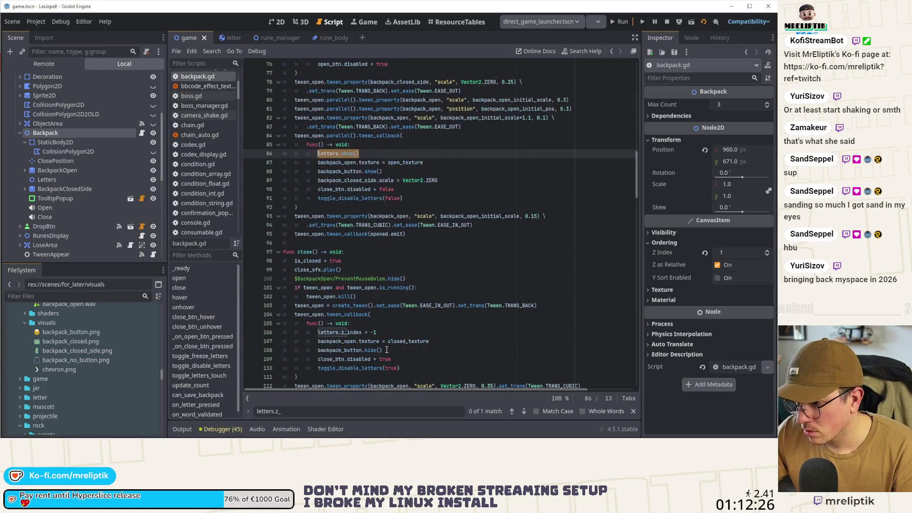
{"action": "left_click", "coordinate": [339, 336]}
{"action": "left_click_drag", "start_coordinate": [318, 333], "coordinate": [388, 333]}
{"action": "key", "text": "ctrl+v"}
{"action": "key", "text": "BackSpace"}
{"action": "key", "text": "BackSpace"}
{"action": "key", "text": "BackSpace"}
{"action": "type", "text": "hide"}
{"action": "key", "text": "ctrl+s"}
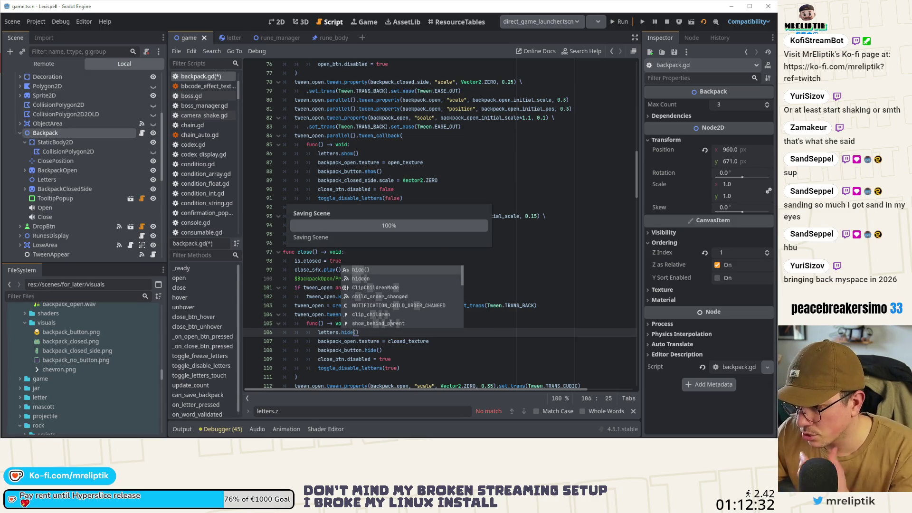
{"action": "scroll", "coordinate": [394, 332], "scroll_direction": "down", "scroll_amount": 13}
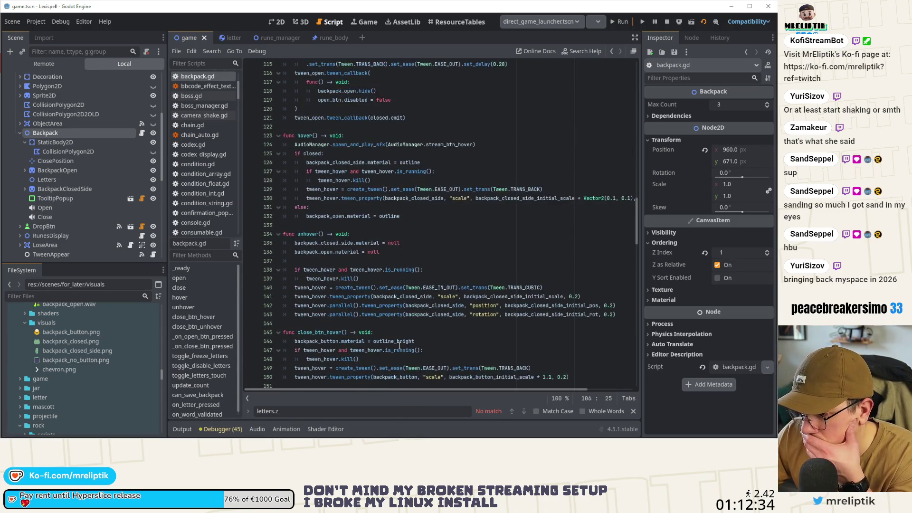
{"action": "scroll", "coordinate": [399, 346], "scroll_direction": "down", "scroll_amount": 3}
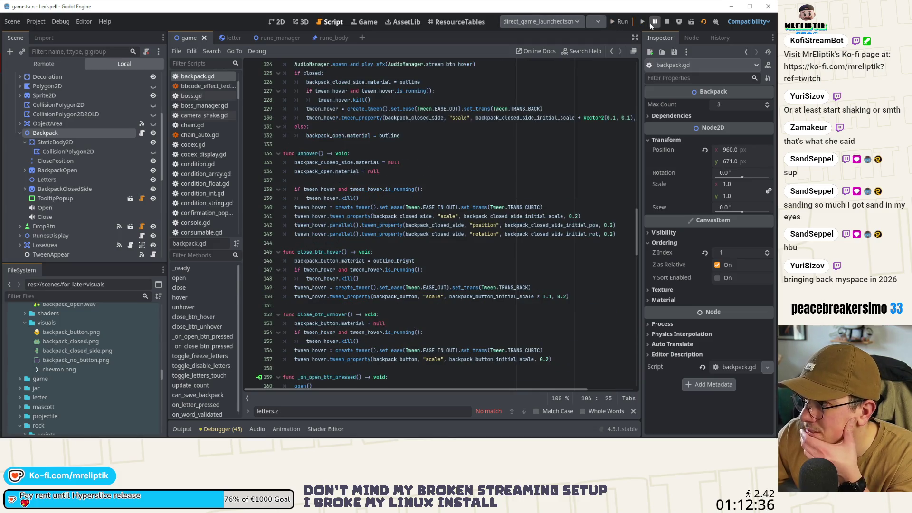
Run Chapter 1, store the ¥ and £ tiles so the backpack reads 2/3, then stop
{"action": "left_click", "coordinate": [622, 21]}
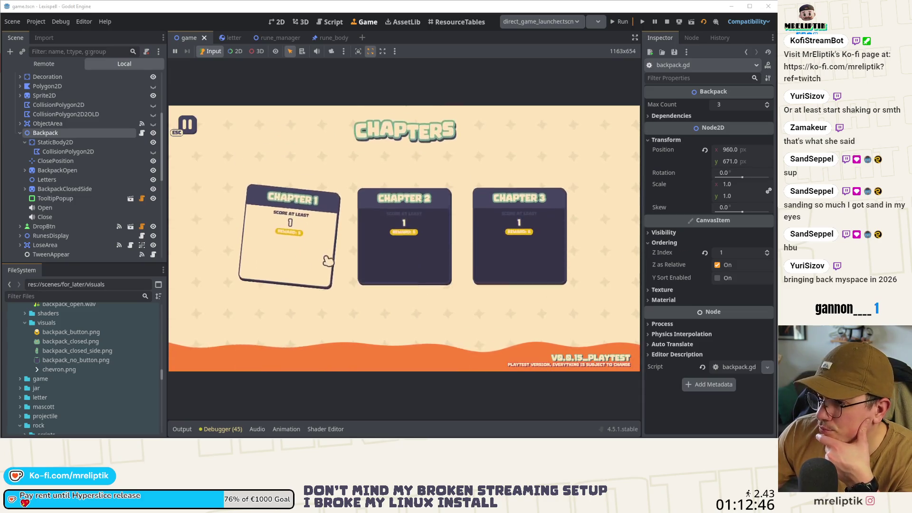
{"action": "left_click", "coordinate": [328, 257]}
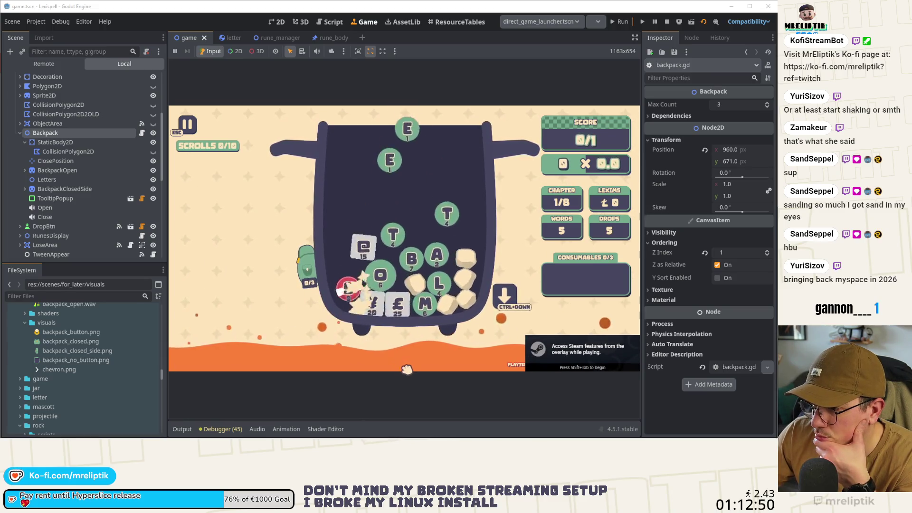
{"action": "left_click", "coordinate": [379, 316]}
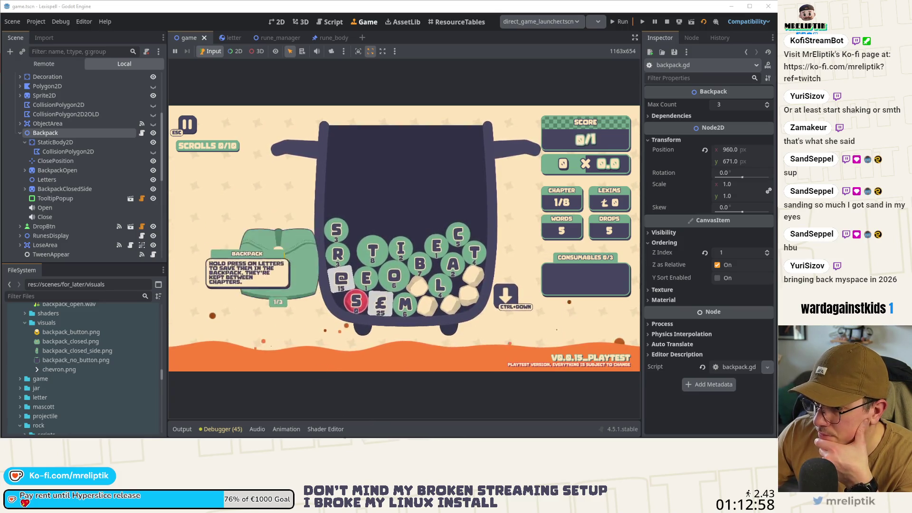
{"action": "mouse_move", "coordinate": [289, 245]}
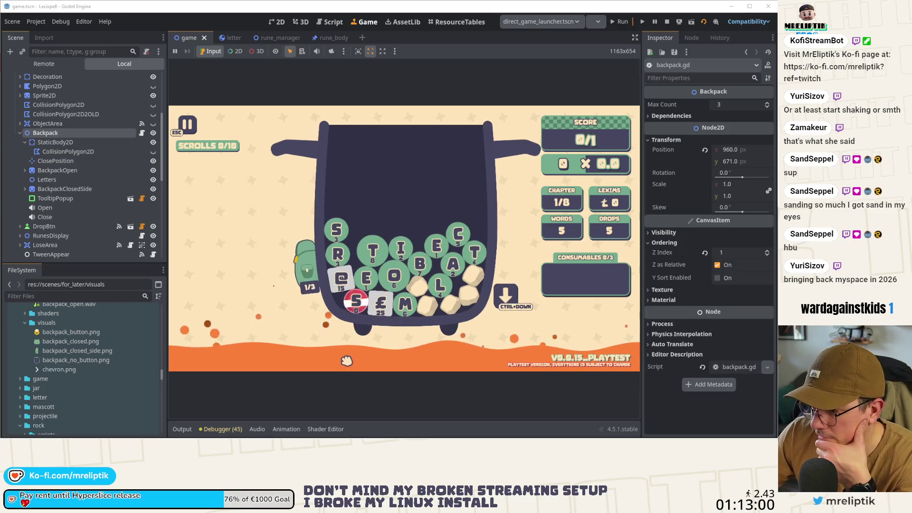
{"action": "left_click", "coordinate": [380, 308]}
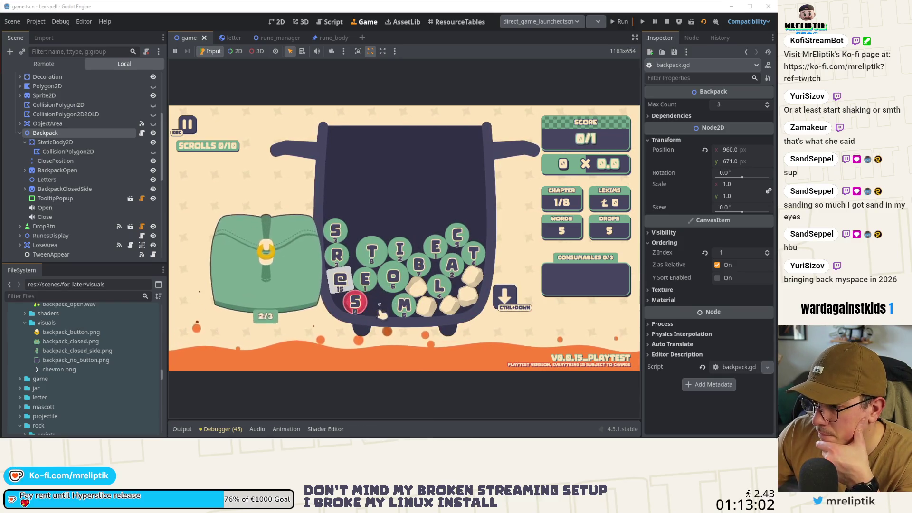
{"action": "left_click", "coordinate": [664, 21]}
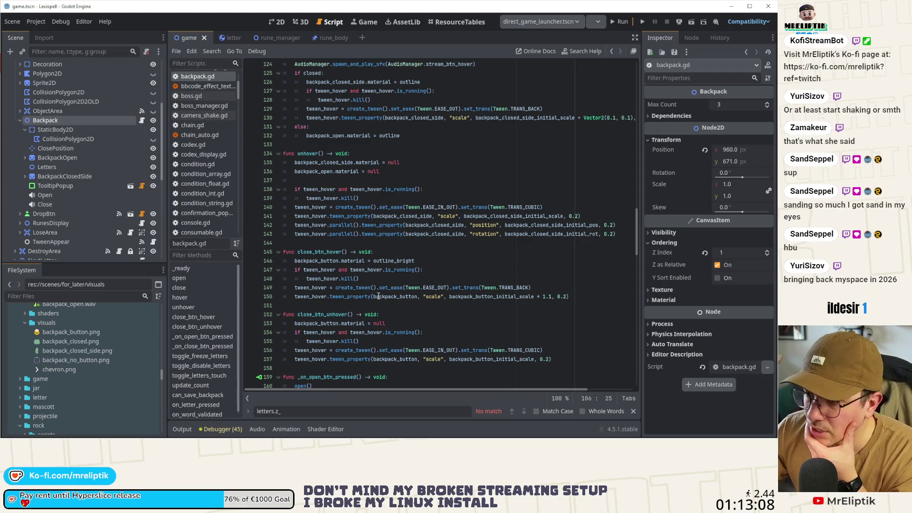
Switch between Game, 3D and 2D views, orbit and zoom the viewport, then add a new empty scene tab
{"action": "left_click", "coordinate": [363, 22]}
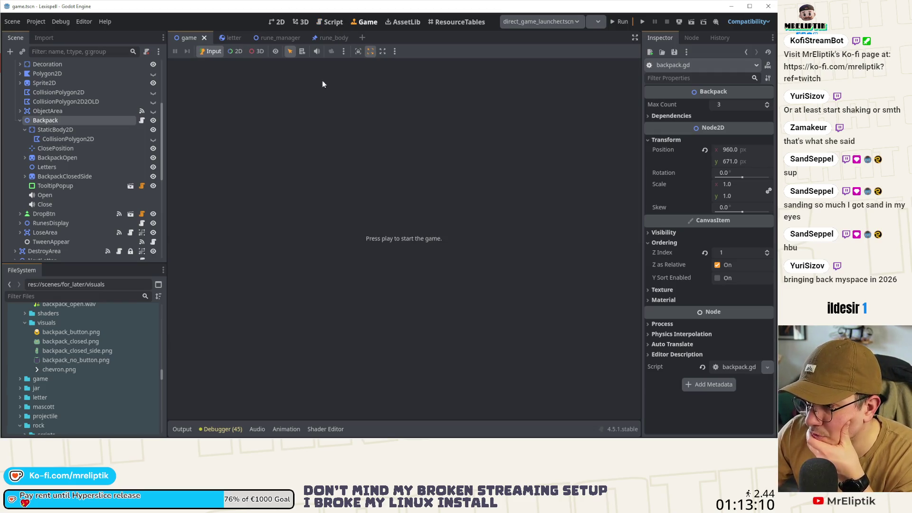
{"action": "left_click", "coordinate": [292, 22]}
{"action": "left_click", "coordinate": [287, 21]}
{"action": "left_click", "coordinate": [304, 22]}
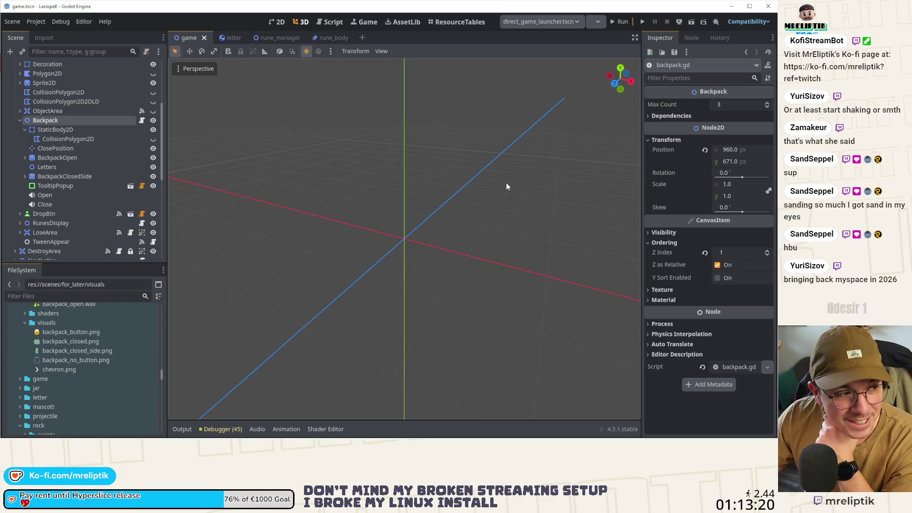
{"action": "scroll", "coordinate": [413, 231], "scroll_direction": "up", "scroll_amount": 2}
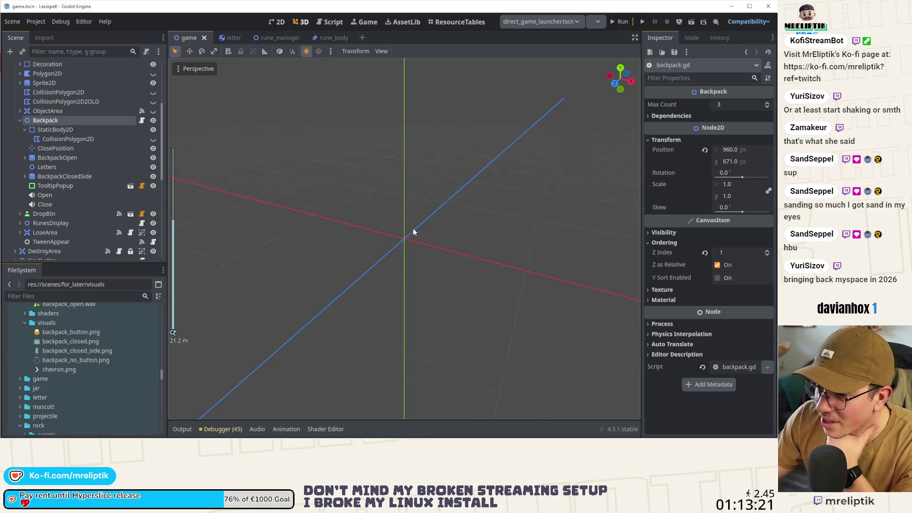
{"action": "left_click", "coordinate": [405, 308]}
{"action": "mouse_move", "coordinate": [396, 249]}
{"action": "left_mouse_down"}
{"action": "mouse_move", "coordinate": [327, 172]}
{"action": "mouse_move", "coordinate": [432, 261]}
{"action": "mouse_move", "coordinate": [377, 245]}
{"action": "mouse_move", "coordinate": [473, 209]}
{"action": "mouse_move", "coordinate": [368, 274]}
{"action": "mouse_move", "coordinate": [416, 264]}
{"action": "left_mouse_up"}
{"action": "scroll", "coordinate": [377, 245], "scroll_direction": "down", "scroll_amount": 5}
{"action": "scroll", "coordinate": [415, 264], "scroll_direction": "down", "scroll_amount": 3}
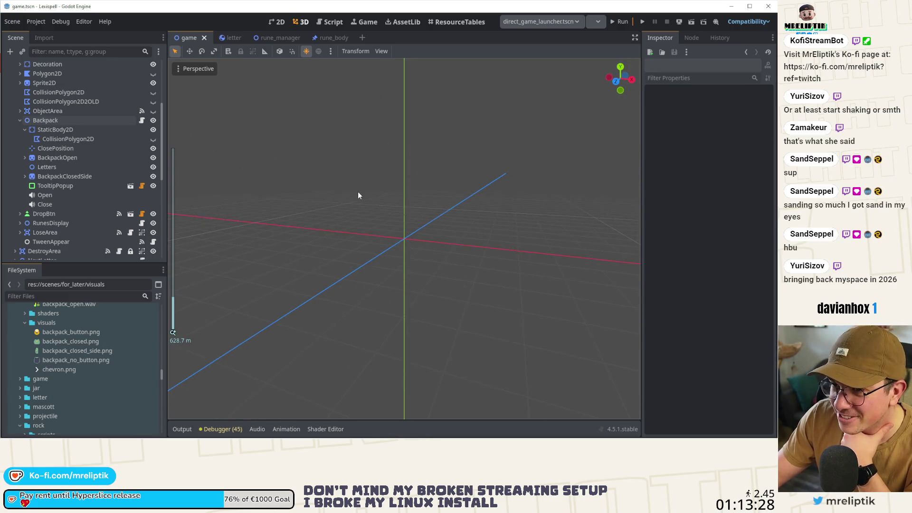
{"action": "left_click", "coordinate": [362, 37]}
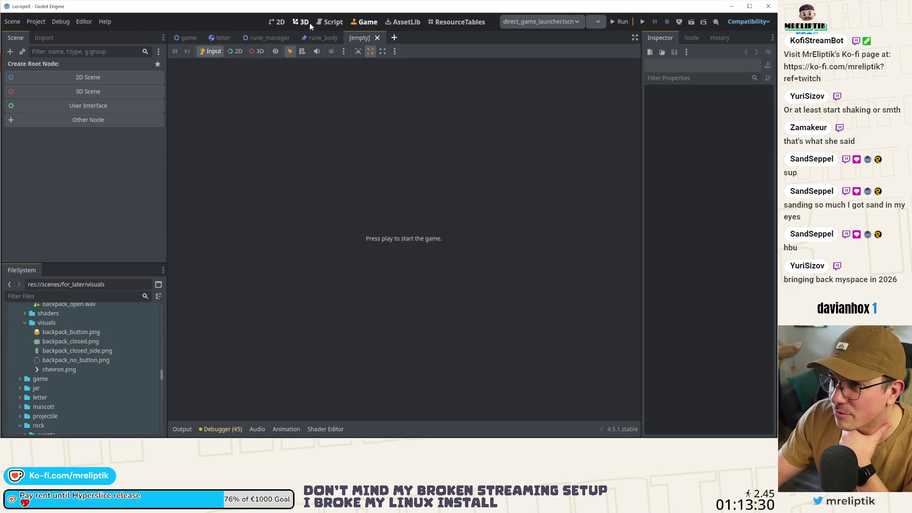
Create a Node3D root scene with a MeshInstance3D child holding a new CylinderMesh
{"action": "left_click", "coordinate": [306, 24]}
{"action": "left_click", "coordinate": [88, 92]}
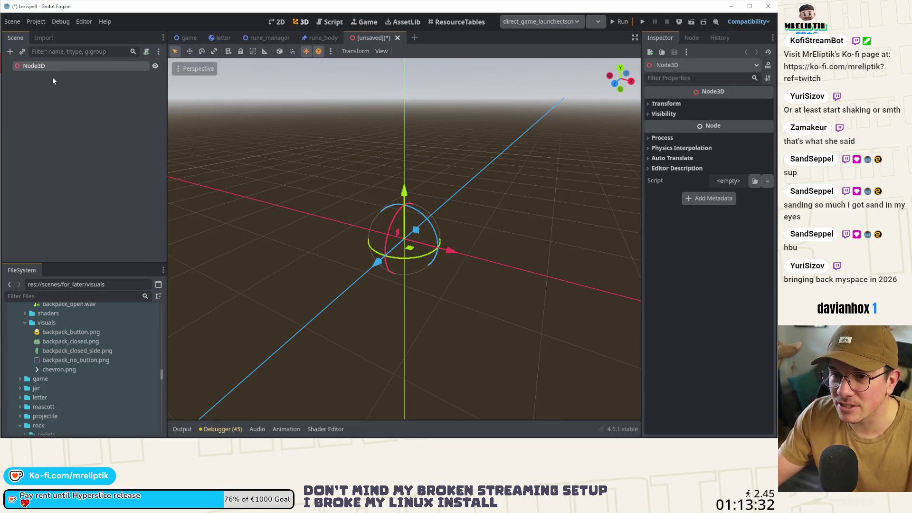
{"action": "right_click", "coordinate": [53, 66]}
{"action": "left_click", "coordinate": [84, 88]}
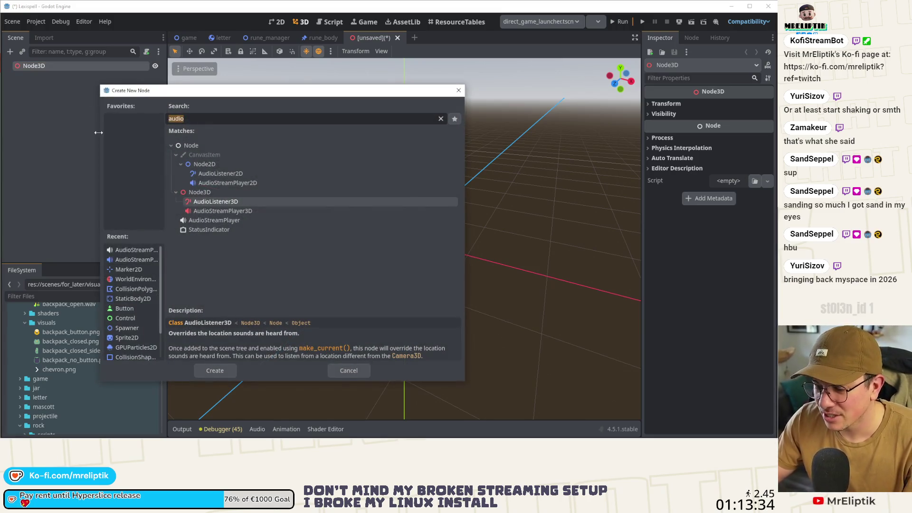
{"action": "type", "text": "mesh"}
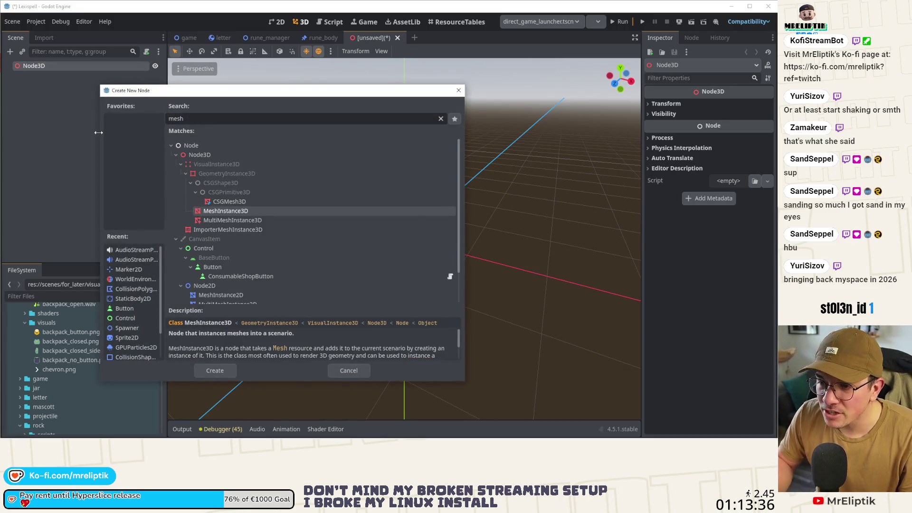
{"action": "key", "text": "Return"}
{"action": "left_click", "coordinate": [728, 107]}
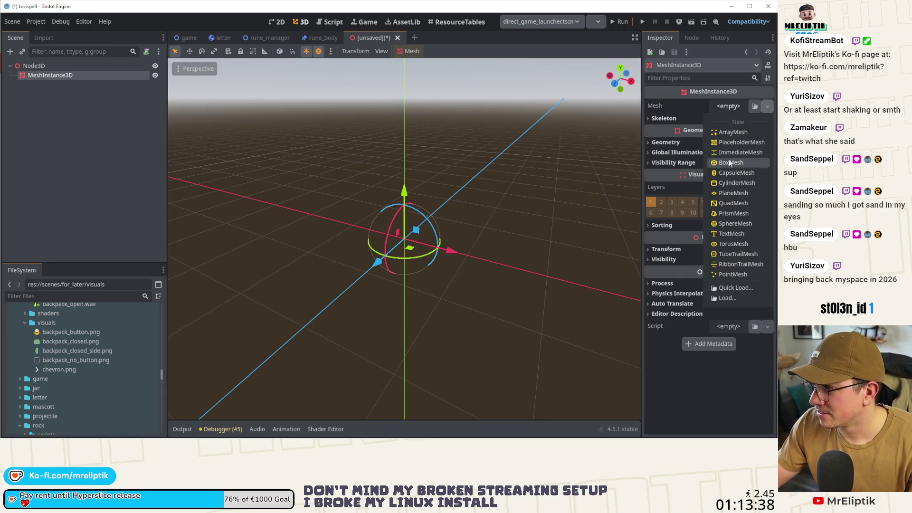
{"action": "left_click", "coordinate": [727, 183]}
Move the cylinder down and back up along Y, then rotate it around the view axis
{"action": "mouse_move", "coordinate": [337, 301]}
{"action": "left_mouse_down"}
{"action": "mouse_move", "coordinate": [474, 214]}
{"action": "mouse_move", "coordinate": [446, 326]}
{"action": "mouse_move", "coordinate": [527, 321]}
{"action": "mouse_move", "coordinate": [451, 234]}
{"action": "mouse_move", "coordinate": [546, 235]}
{"action": "mouse_move", "coordinate": [589, 254]}
{"action": "mouse_move", "coordinate": [420, 237]}
{"action": "left_mouse_up"}
{"action": "scroll", "coordinate": [474, 214], "scroll_direction": "down", "scroll_amount": 3}
{"action": "key", "text": "ctrl+z"}
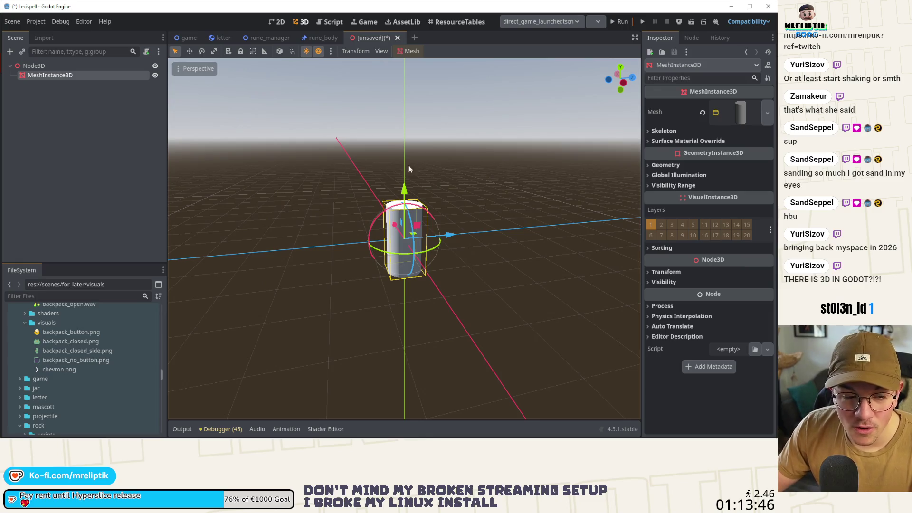
{"action": "mouse_move", "coordinate": [404, 191]}
{"action": "left_mouse_down"}
{"action": "mouse_move", "coordinate": [380, 190]}
{"action": "mouse_move", "coordinate": [377, 220]}
{"action": "mouse_move", "coordinate": [381, 161]}
{"action": "left_mouse_up"}
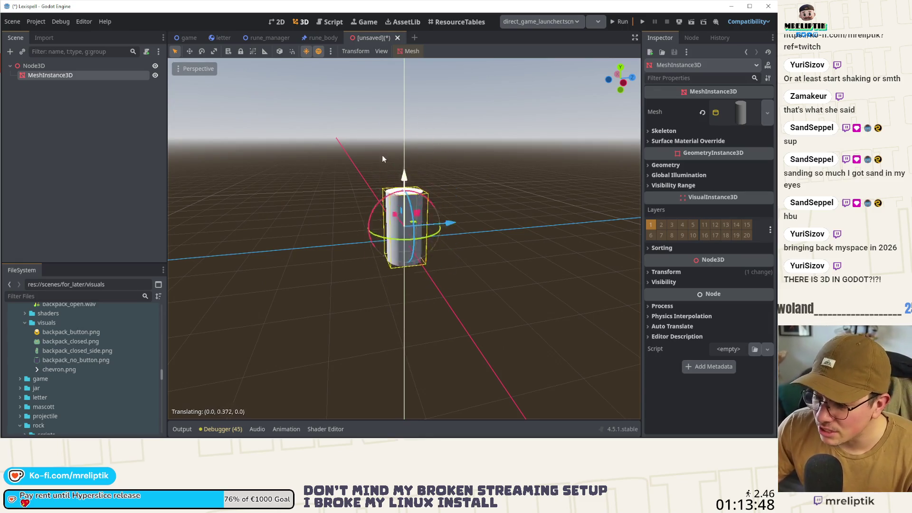
{"action": "mouse_move", "coordinate": [452, 236]}
{"action": "left_mouse_down"}
{"action": "mouse_move", "coordinate": [418, 244]}
{"action": "mouse_move", "coordinate": [389, 233]}
{"action": "mouse_move", "coordinate": [496, 257]}
{"action": "mouse_move", "coordinate": [441, 239]}
{"action": "mouse_move", "coordinate": [327, 244]}
{"action": "mouse_move", "coordinate": [480, 232]}
{"action": "mouse_move", "coordinate": [455, 182]}
{"action": "left_mouse_up"}
{"action": "mouse_move", "coordinate": [422, 209]}
{"action": "left_mouse_down"}
{"action": "mouse_move", "coordinate": [457, 201]}
{"action": "mouse_move", "coordinate": [363, 197]}
{"action": "mouse_move", "coordinate": [367, 144]}
{"action": "mouse_move", "coordinate": [660, 211]}
{"action": "left_mouse_up"}
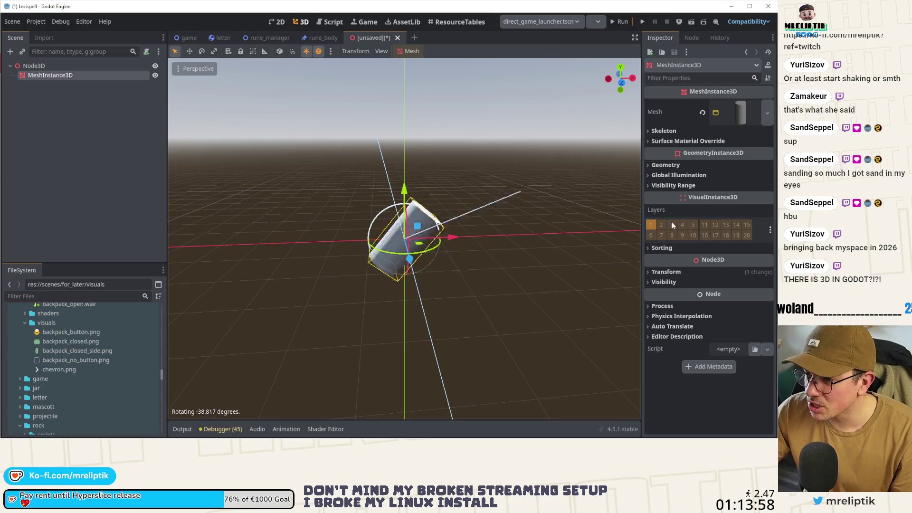
Try scaling, moving and rotating the cylinder with S, G and R, cancelling each with Escape
{"action": "key", "text": "s"}
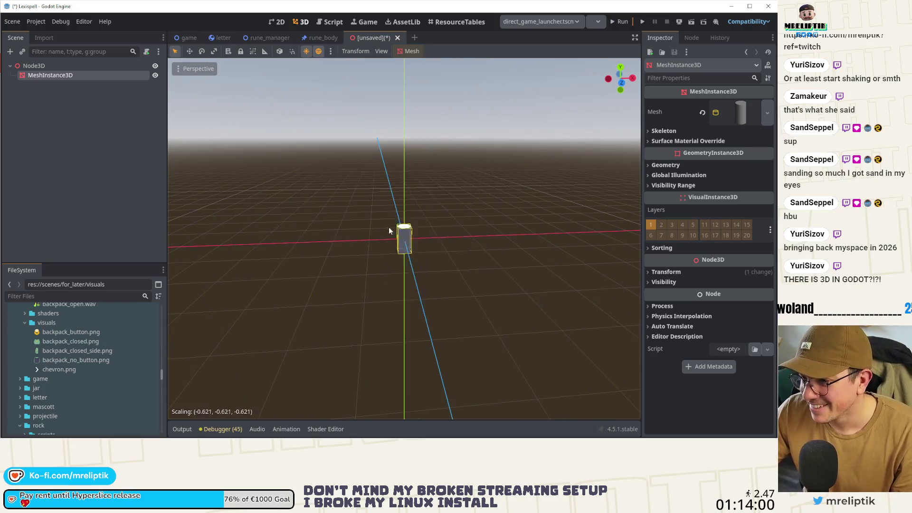
{"action": "key", "text": "Escape"}
{"action": "key", "text": "g"}
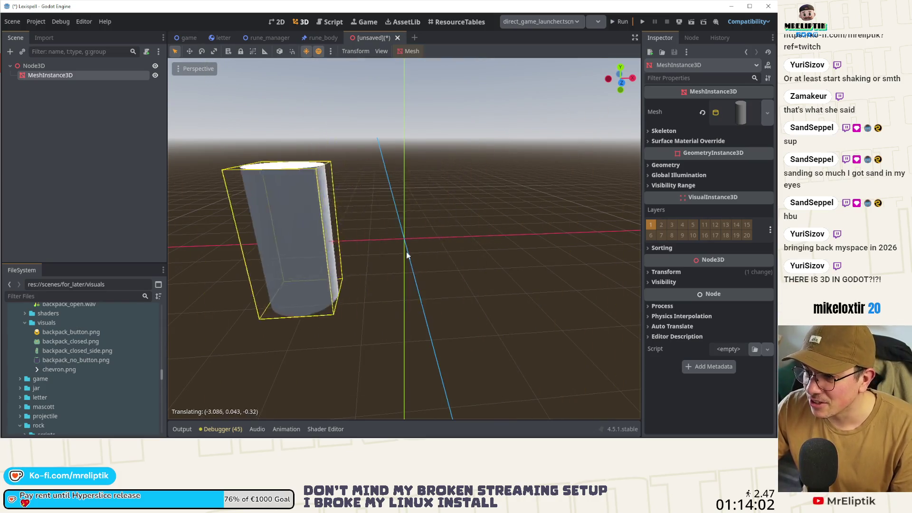
{"action": "key", "text": "Escape"}
{"action": "key", "text": "r"}
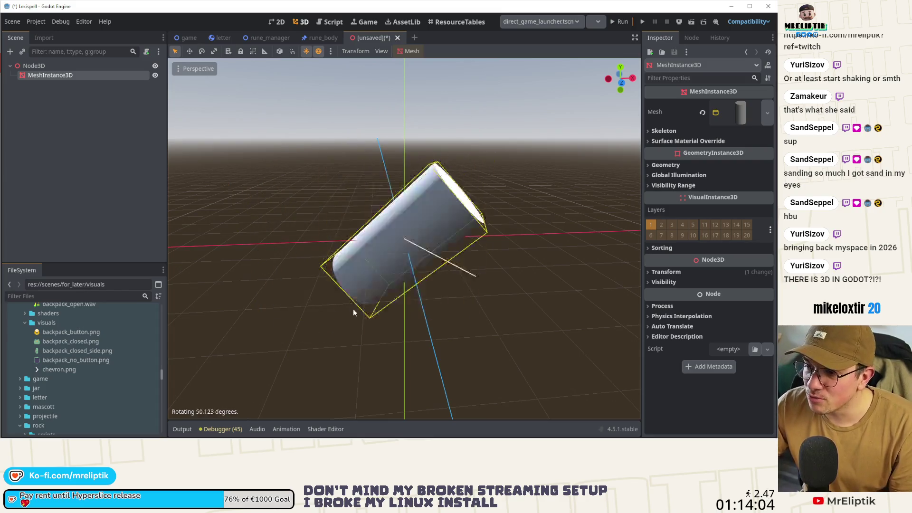
{"action": "key", "text": "Escape"}
{"action": "key", "text": "r"}
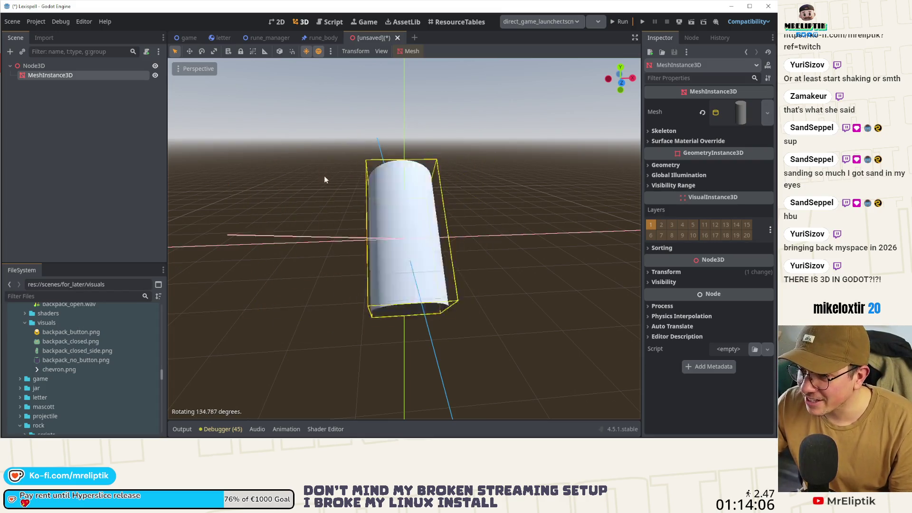
{"action": "key", "text": "Escape"}
{"action": "key", "text": "r"}
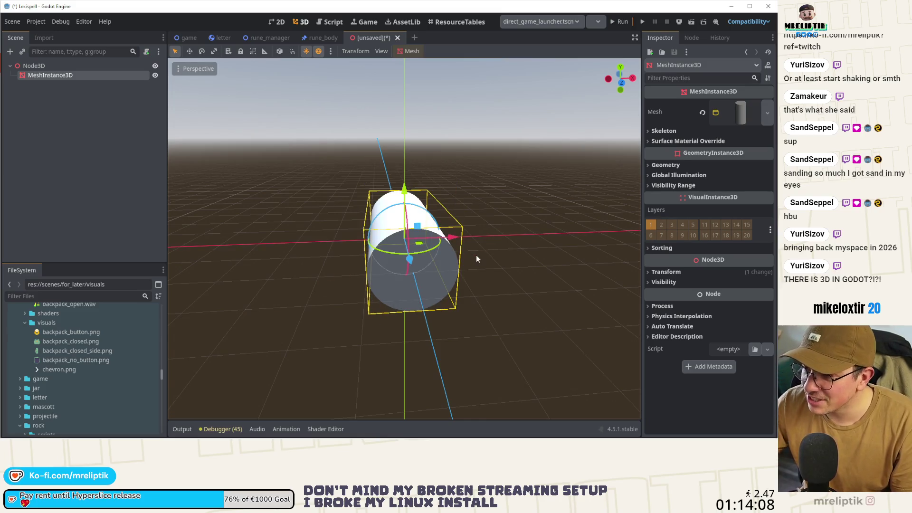
{"action": "key", "text": "Escape"}
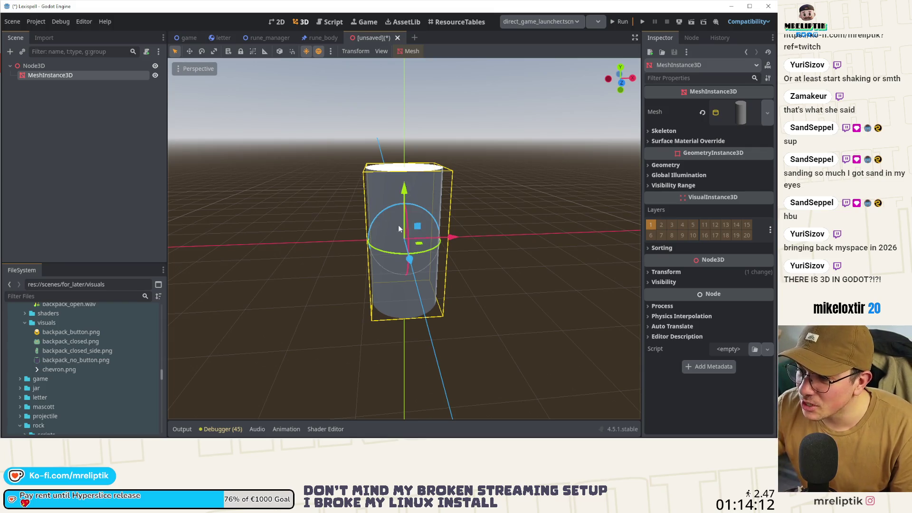
{"action": "key", "text": "r"}
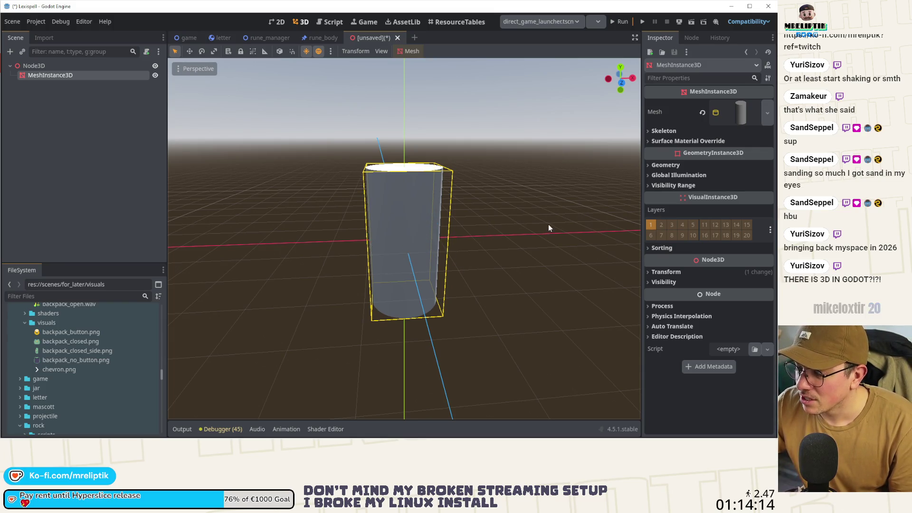
{"action": "key", "text": "Escape"}
{"action": "key", "text": "r"}
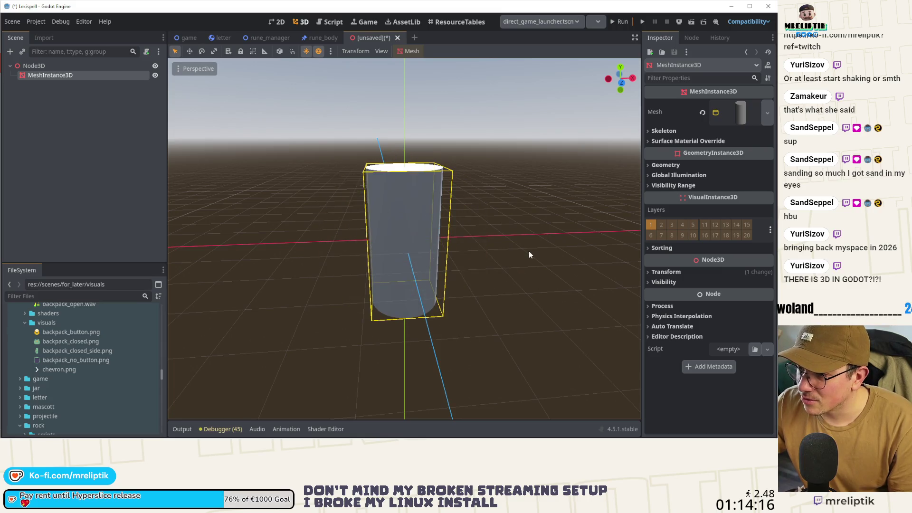
{"action": "key", "text": "Escape"}
Undo the cylinder's shrink, reselect it and close the unsaved scene tab
{"action": "mouse_move", "coordinate": [525, 252]}
{"action": "left_mouse_down"}
{"action": "mouse_move", "coordinate": [523, 283]}
{"action": "mouse_move", "coordinate": [564, 273]}
{"action": "mouse_move", "coordinate": [530, 297]}
{"action": "mouse_move", "coordinate": [541, 279]}
{"action": "left_mouse_up"}
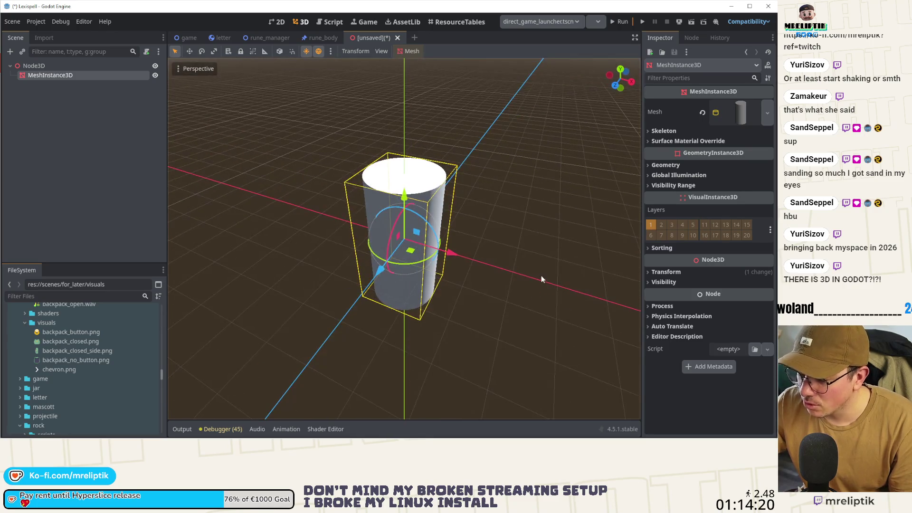
{"action": "key", "text": "r"}
{"action": "key", "text": "Escape"}
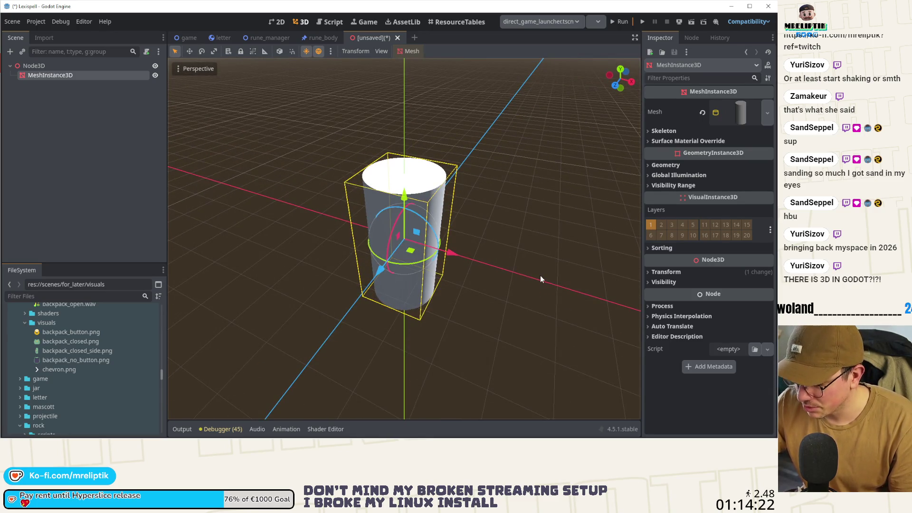
{"action": "key", "text": "ctrl+z"}
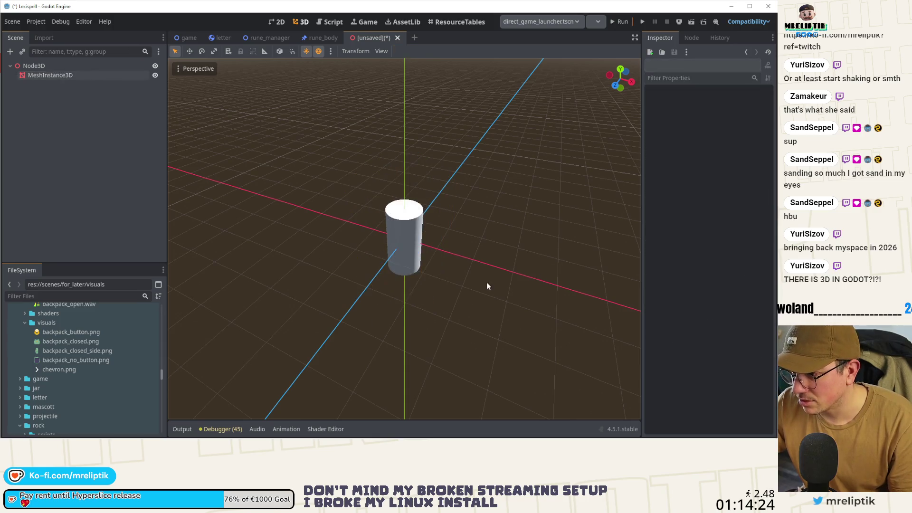
{"action": "left_click", "coordinate": [425, 248]}
{"action": "mouse_move", "coordinate": [424, 248]}
{"action": "left_mouse_down"}
{"action": "mouse_move", "coordinate": [443, 126]}
{"action": "mouse_move", "coordinate": [438, 322]}
{"action": "mouse_move", "coordinate": [449, 327]}
{"action": "mouse_move", "coordinate": [515, 289]}
{"action": "mouse_move", "coordinate": [388, 299]}
{"action": "mouse_move", "coordinate": [417, 338]}
{"action": "mouse_move", "coordinate": [386, 307]}
{"action": "left_mouse_up"}
{"action": "left_click", "coordinate": [397, 38]}
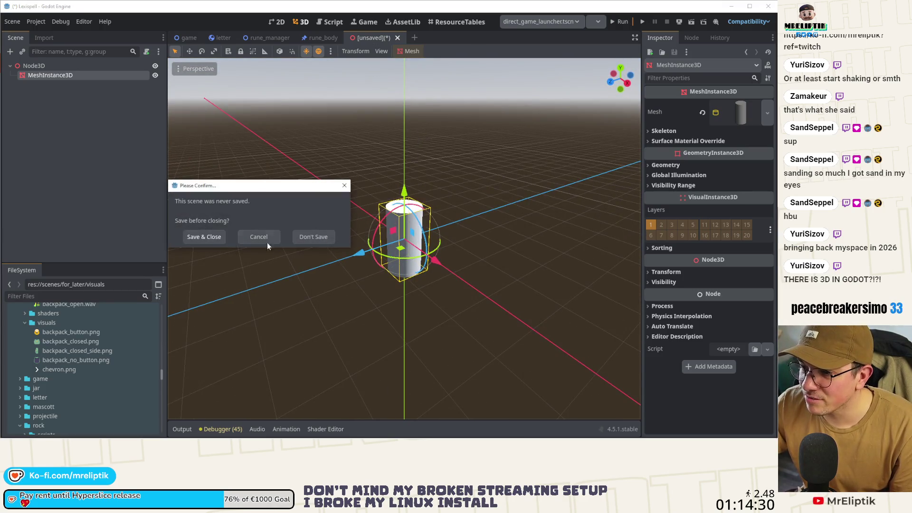
Discard the 3D scene without saving, then move through the rune_manager and game tabs to letter.tscn
{"action": "left_click", "coordinate": [323, 238]}
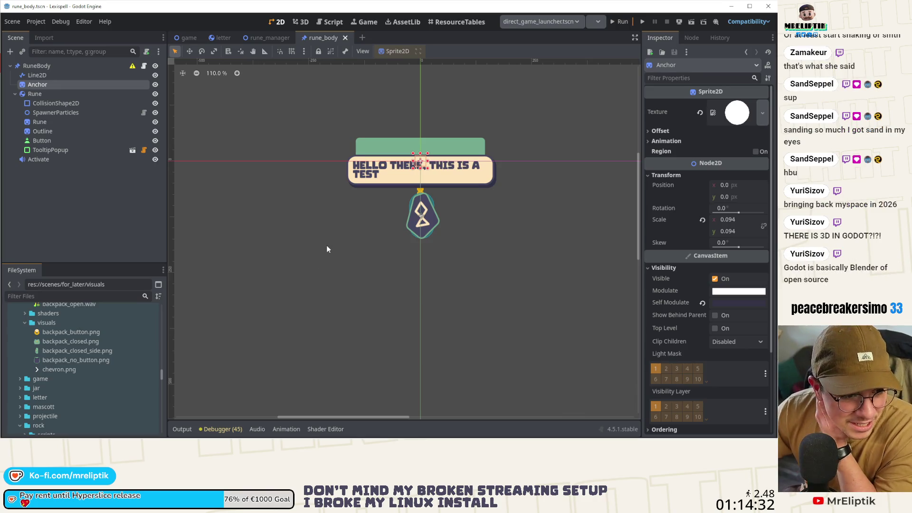
{"action": "left_click_drag", "start_coordinate": [446, 214], "coordinate": [406, 240]}
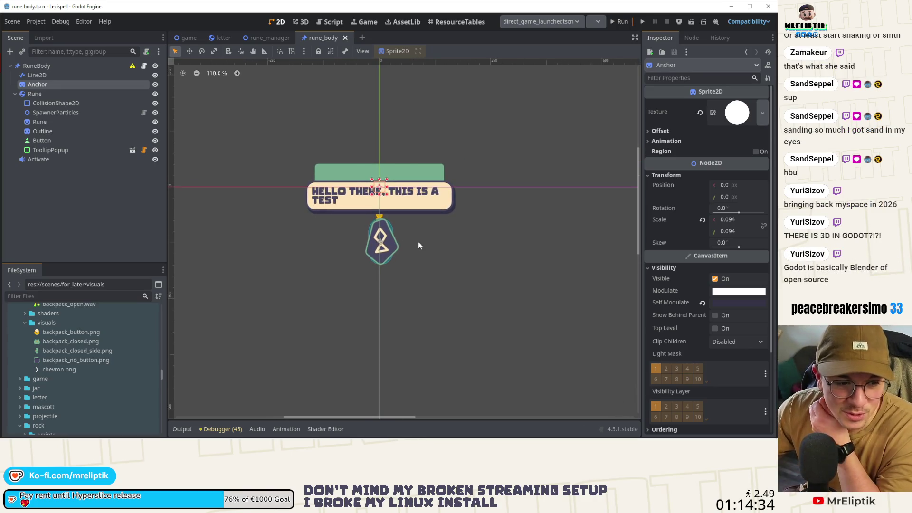
{"action": "scroll", "coordinate": [374, 235], "scroll_direction": "up", "scroll_amount": 4}
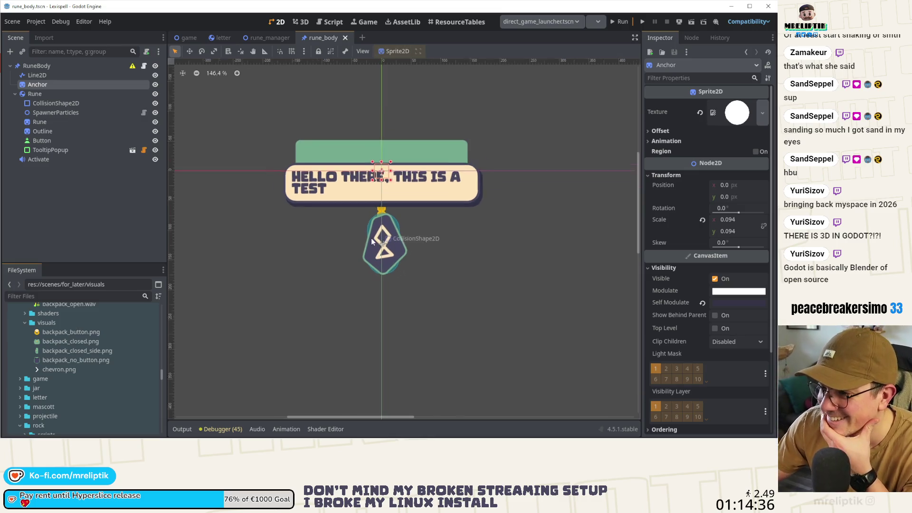
{"action": "left_click", "coordinate": [165, 164]}
{"action": "left_click", "coordinate": [261, 38]}
{"action": "left_click", "coordinate": [189, 37]}
{"action": "left_click", "coordinate": [229, 38]}
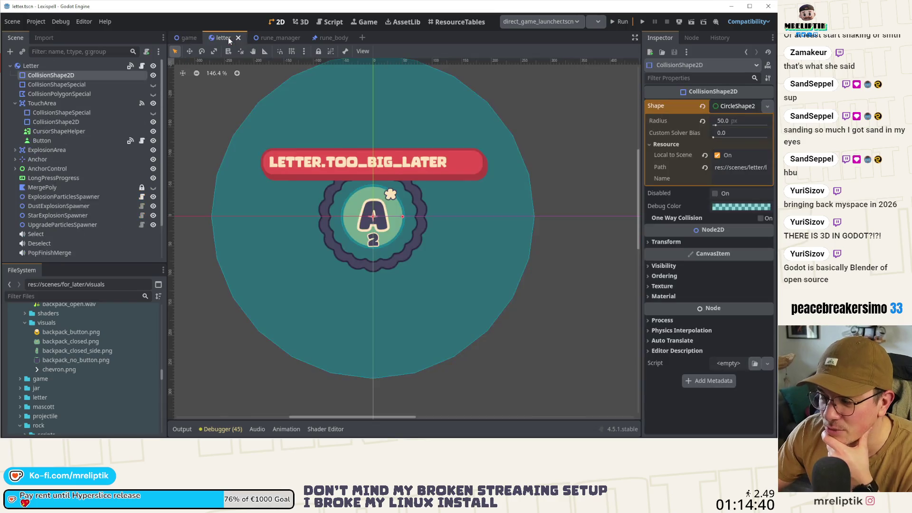
In letter.gd, change backpack_disappear's Tween.TRANS_BACK to TRANS_CUBIC on line 505 and save
{"action": "left_click", "coordinate": [142, 66]}
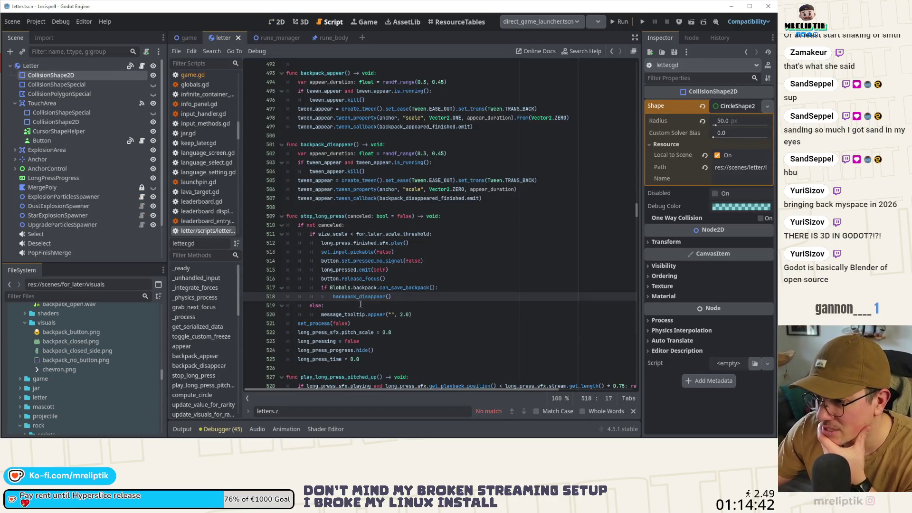
{"action": "left_click", "coordinate": [454, 181]}
{"action": "double_click", "coordinate": [522, 182]}
{"action": "type", "text": "TRANS_C"}
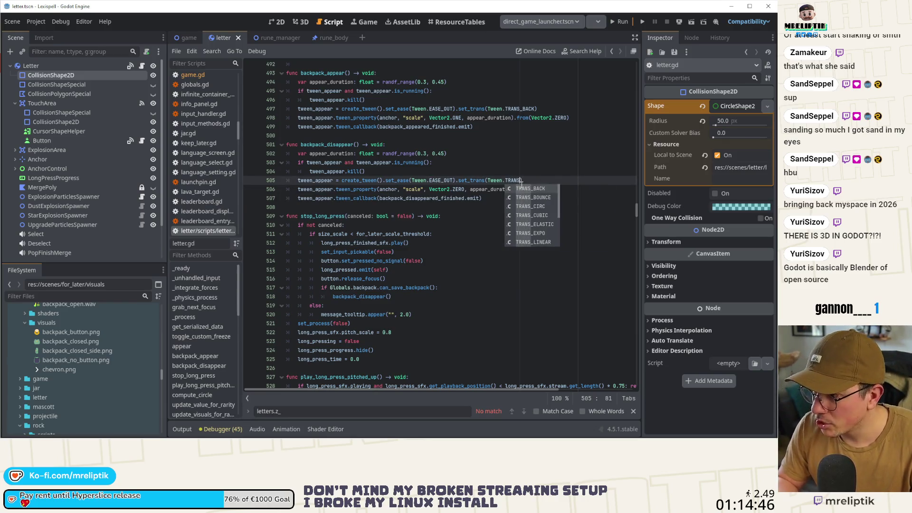
{"action": "key", "text": "Return"}
{"action": "key", "text": "ctrl+s"}
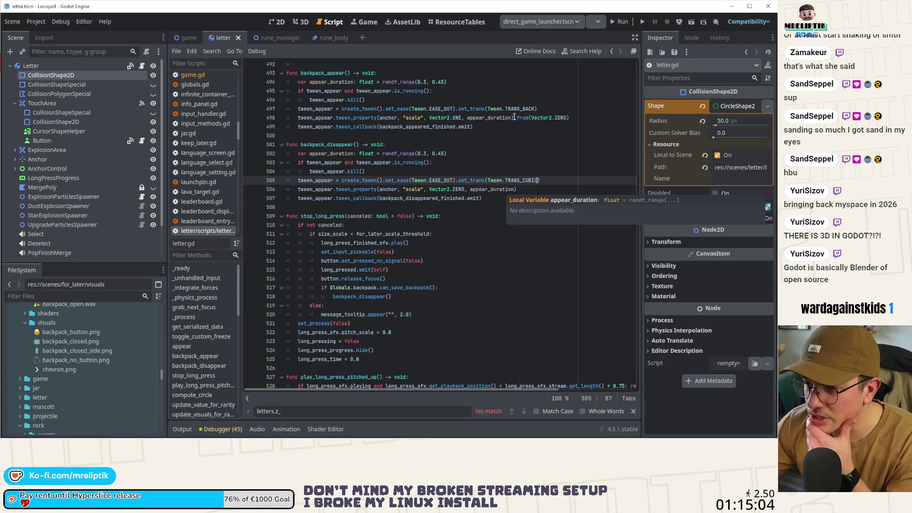
{"action": "left_click", "coordinate": [426, 174]}
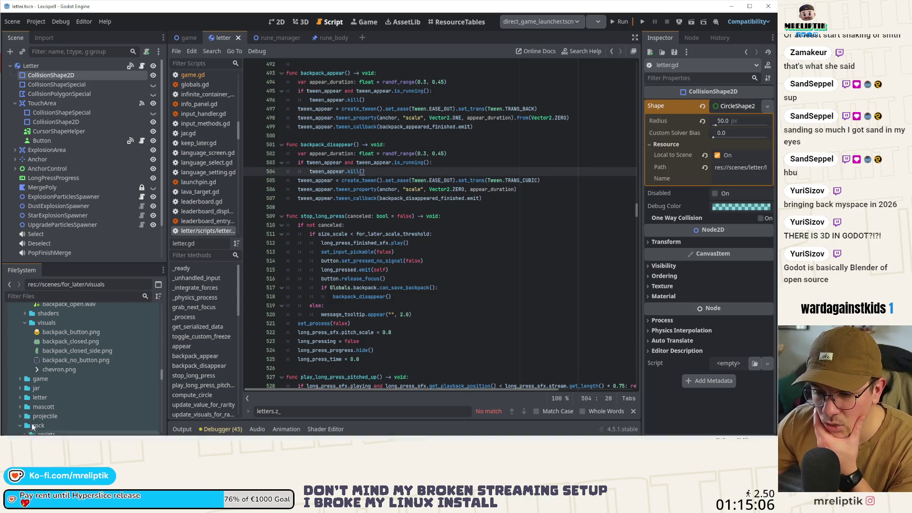
Playtest the game, stash the ¥ tile in the backpack (1/3), then reopen letter.gd's disappear duration
{"action": "left_click", "coordinate": [616, 22]}
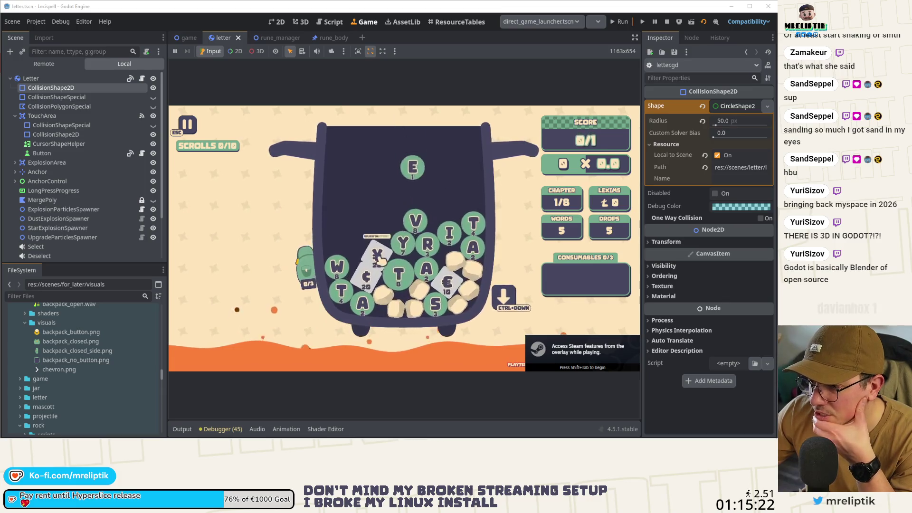
{"action": "left_click", "coordinate": [380, 259]}
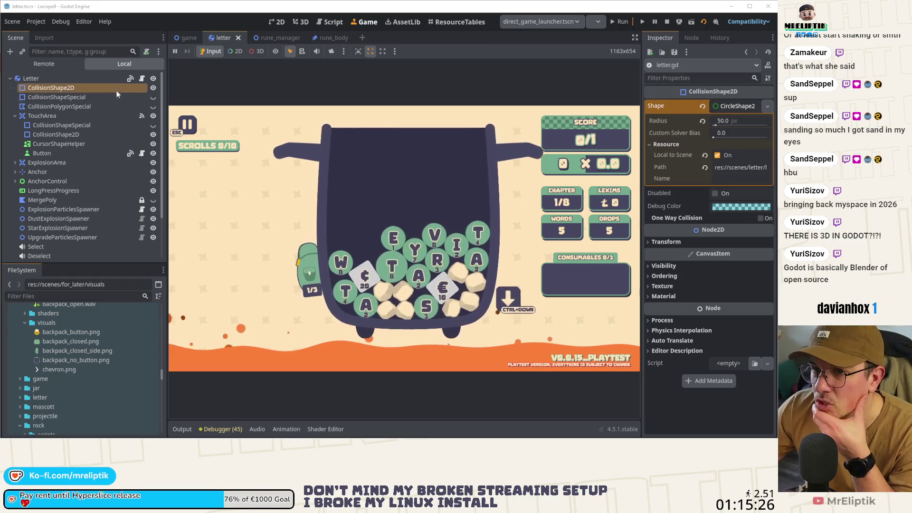
{"action": "left_click", "coordinate": [143, 80]}
{"action": "left_click", "coordinate": [446, 154]}
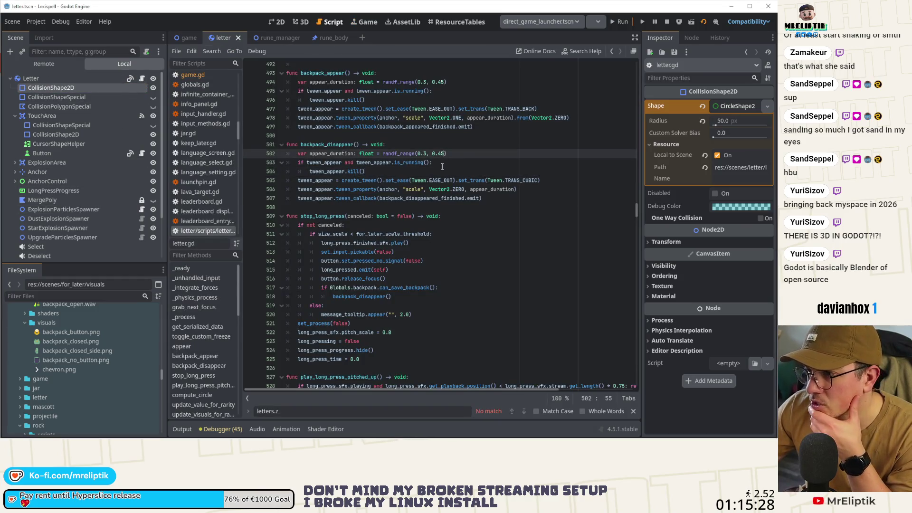
Change the disappear duration on line 502 to randf_range(0.2, 0.3) and save
{"action": "key", "text": "BackSpace"}
{"action": "type", "text": "2"}
{"action": "key", "text": "Right"}
{"action": "key", "text": "Right"}
{"action": "key", "text": "Right"}
{"action": "key", "text": "BackSpace"}
{"action": "key", "text": "BackSpace"}
{"action": "type", "text": "3"}
{"action": "key", "text": "ctrl+s"}
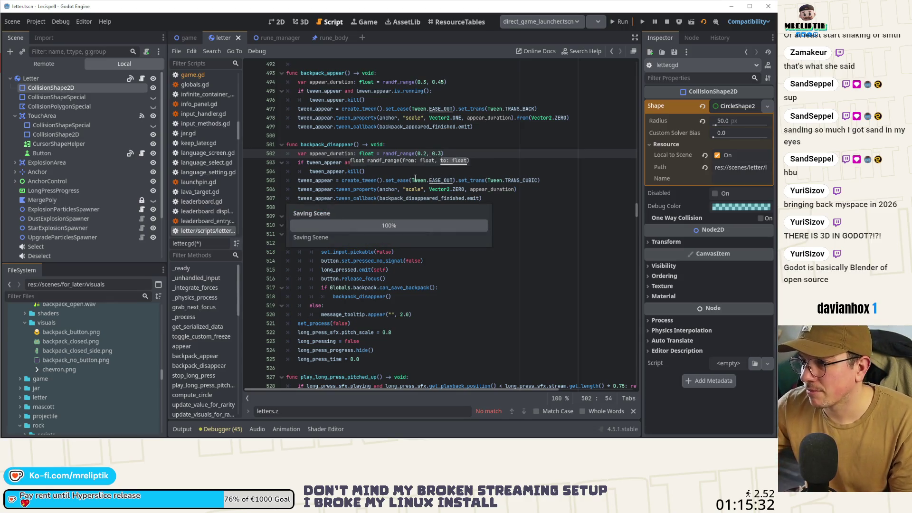
Set the appear duration on line 494 to randf_range(0.2, 0.3) and save
{"action": "left_click", "coordinate": [427, 81]}
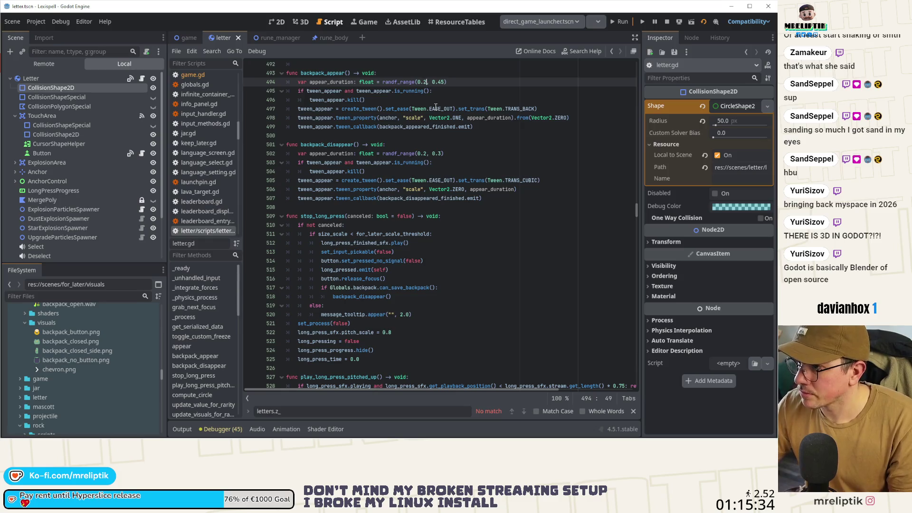
{"action": "type", "text": "2"}
{"action": "key", "text": "Right"}
{"action": "key", "text": "Right"}
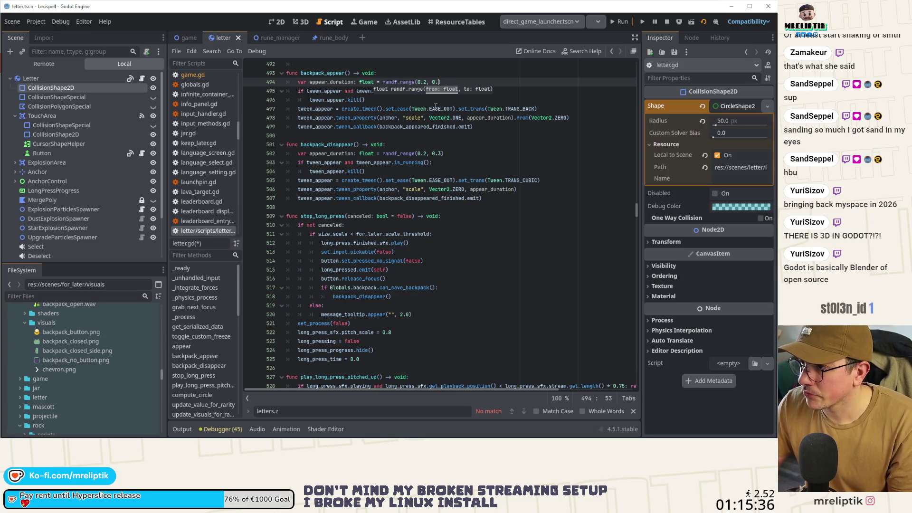
{"action": "type", "text": "3"}
{"action": "key", "text": "ctrl+s"}
Add dust_explosion_spawner.spawn_global() at the start of backpack_disappear and backpack_appear, and save
{"action": "left_click", "coordinate": [416, 148]}
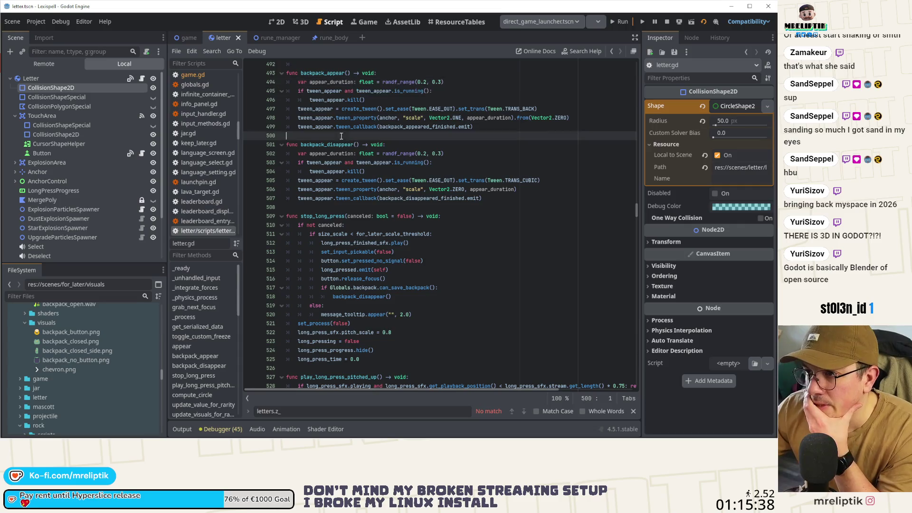
{"action": "key", "text": "Return"}
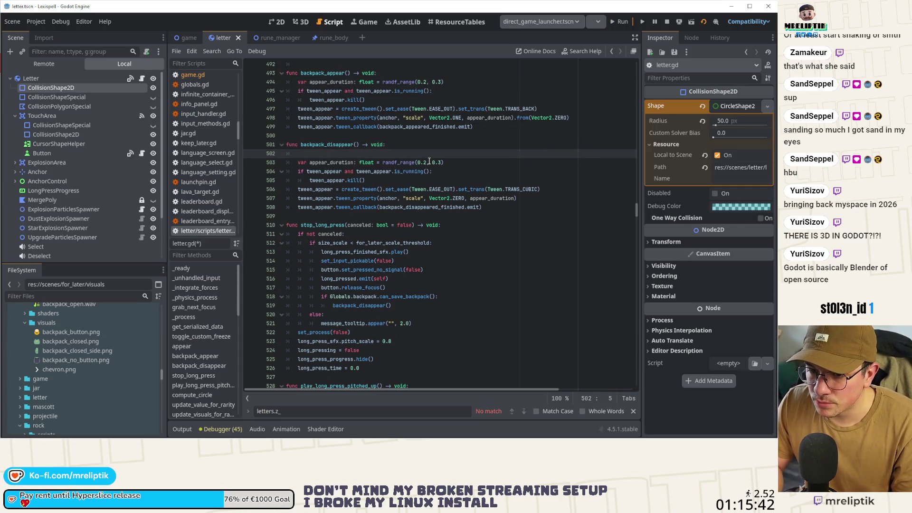
{"action": "type", "text": "dust_explosion_spawner.spaw"}
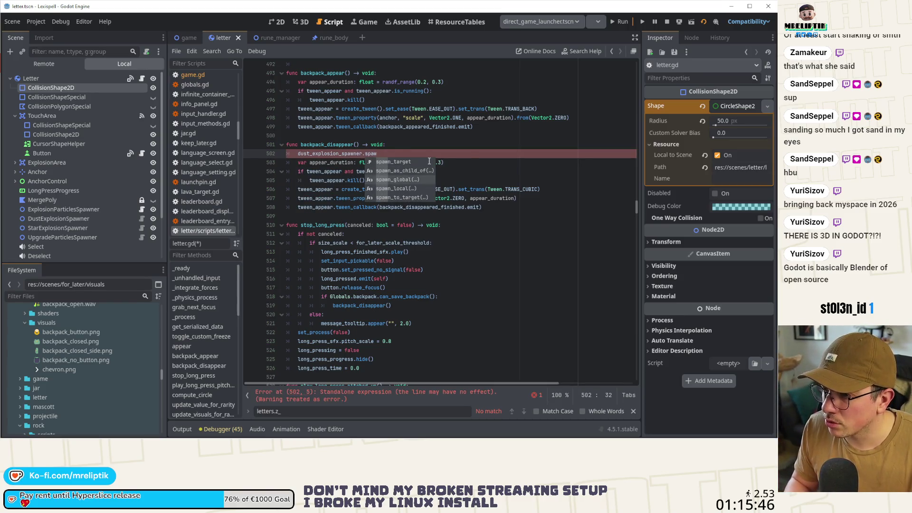
{"action": "key", "text": "Return"}
{"action": "key", "text": "ctrl+shift+d"}
{"action": "key", "text": "alt+Up"}
{"action": "key", "text": "alt+Up"}
{"action": "key", "text": "alt+Up"}
{"action": "key", "text": "alt+Up"}
{"action": "key", "text": "alt+Up"}
{"action": "key", "text": "ctrl+s"}
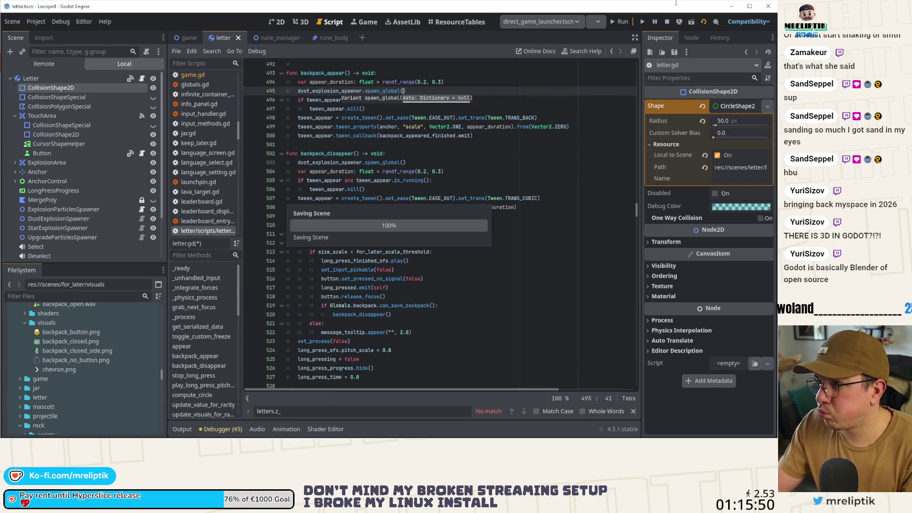
Stop the running game and keep direct_game_launcher.tscn as the launch scene
{"action": "left_click", "coordinate": [667, 21]}
{"action": "left_click", "coordinate": [546, 23]}
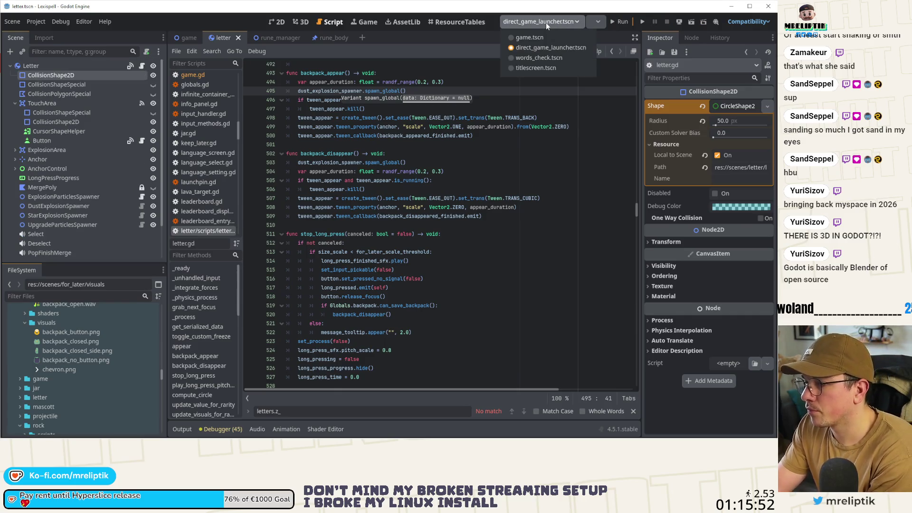
{"action": "left_click", "coordinate": [580, 26]}
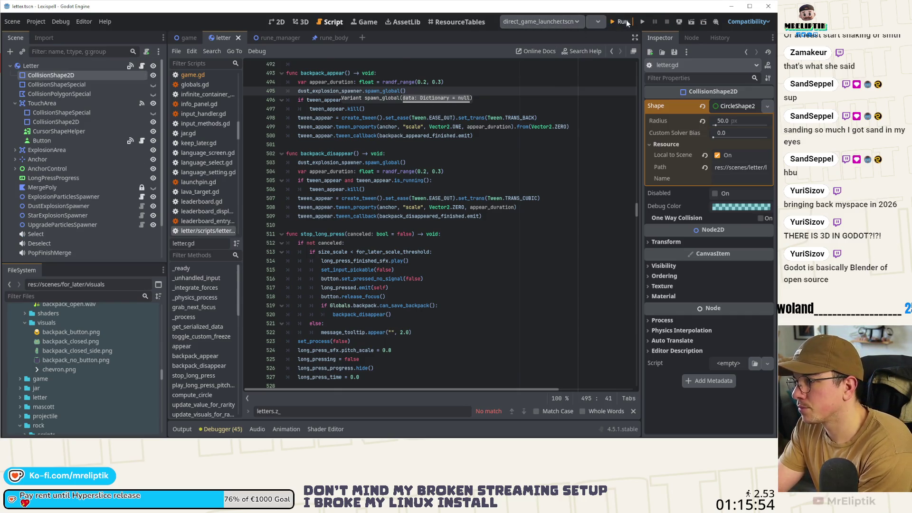
Run the game in Chapter 1 and stash the $ and * tiles so the backpack reads 2/3
{"action": "left_click", "coordinate": [622, 22]}
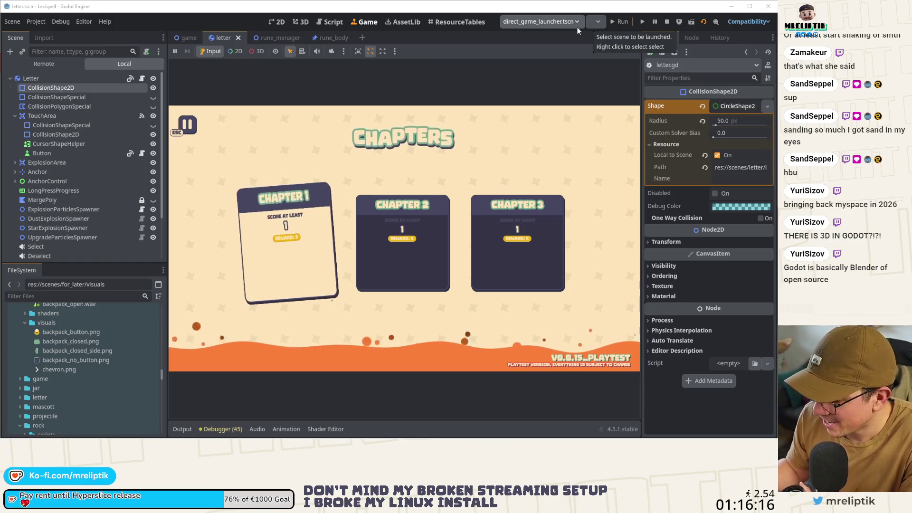
{"action": "left_click", "coordinate": [288, 242]}
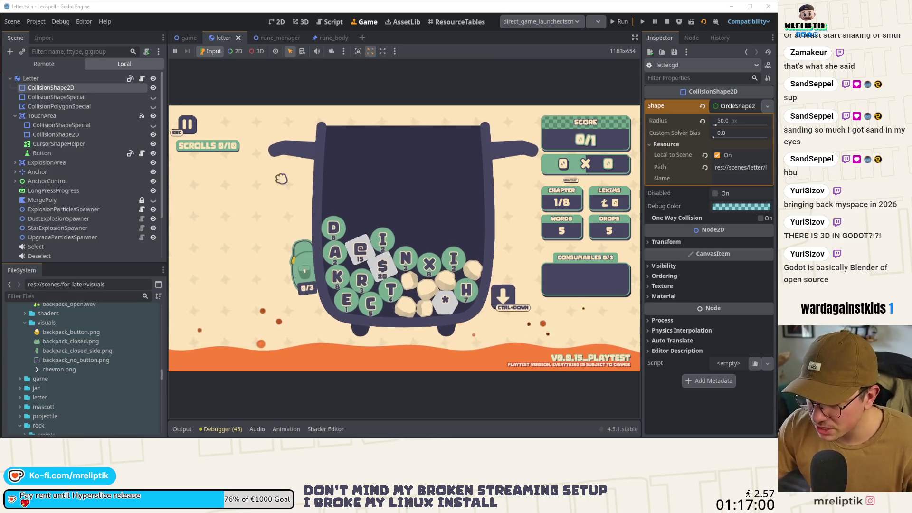
{"action": "mouse_move", "coordinate": [377, 256]}
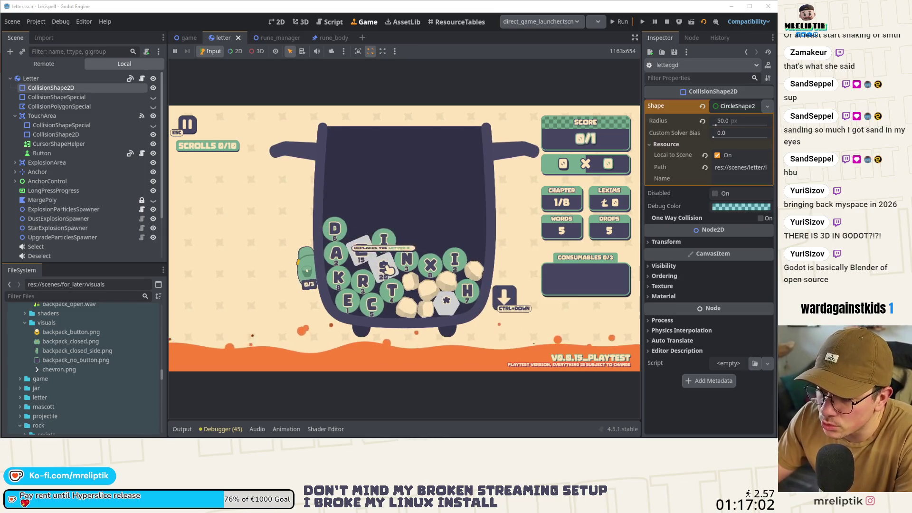
{"action": "left_click_drag", "start_coordinate": [387, 270], "coordinate": [387, 270]}
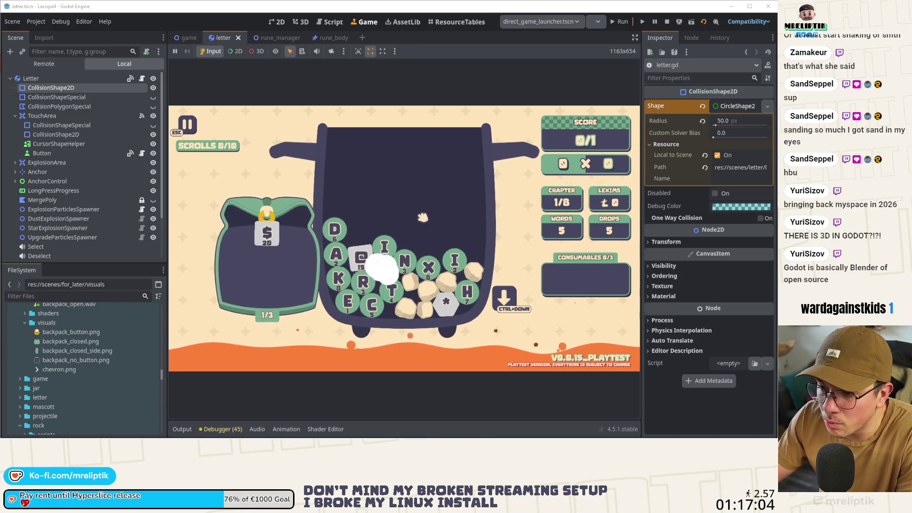
{"action": "left_click_drag", "start_coordinate": [455, 312], "coordinate": [455, 312]}
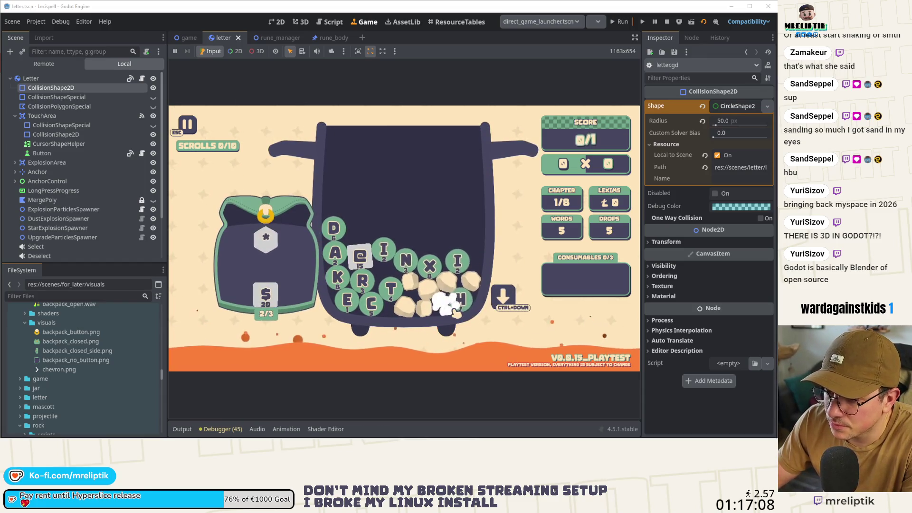
{"action": "mouse_move", "coordinate": [365, 269]}
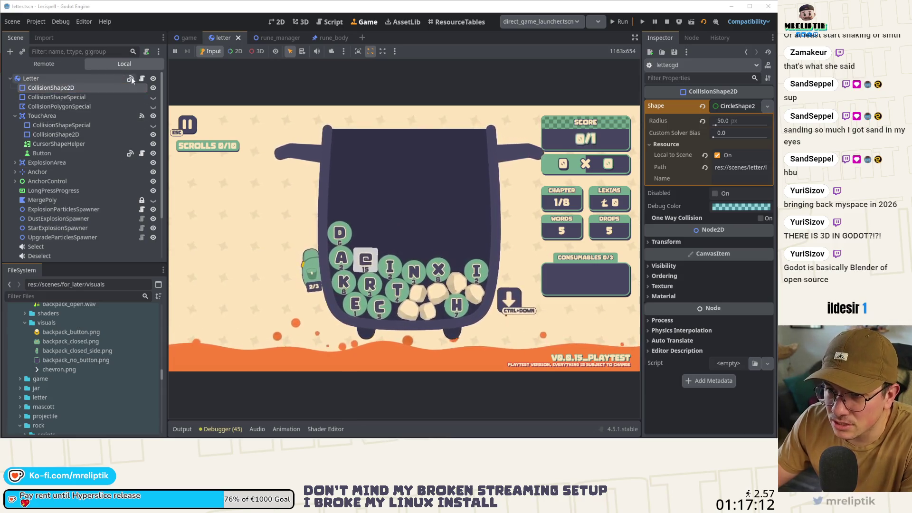
{"action": "left_click", "coordinate": [188, 38]}
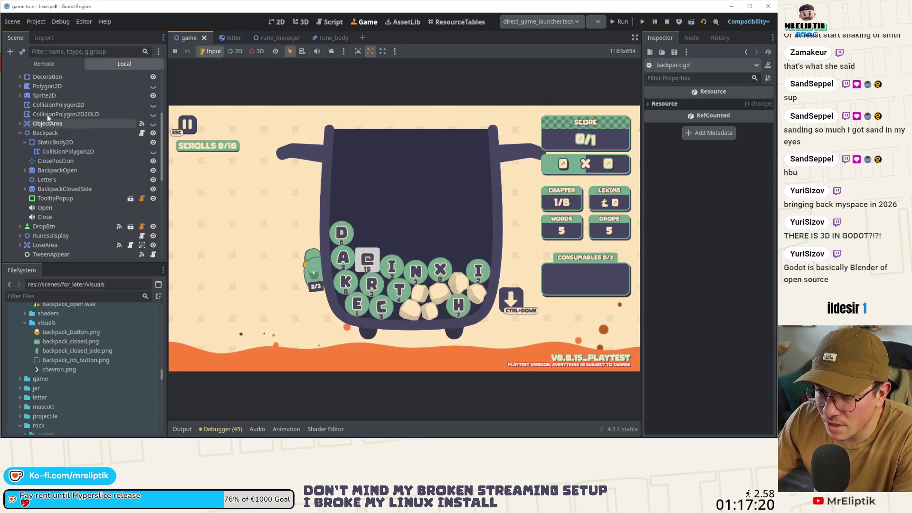
Open backpack.gd and review its close tween and the hover() and unhover() functions
{"action": "left_click", "coordinate": [142, 132]}
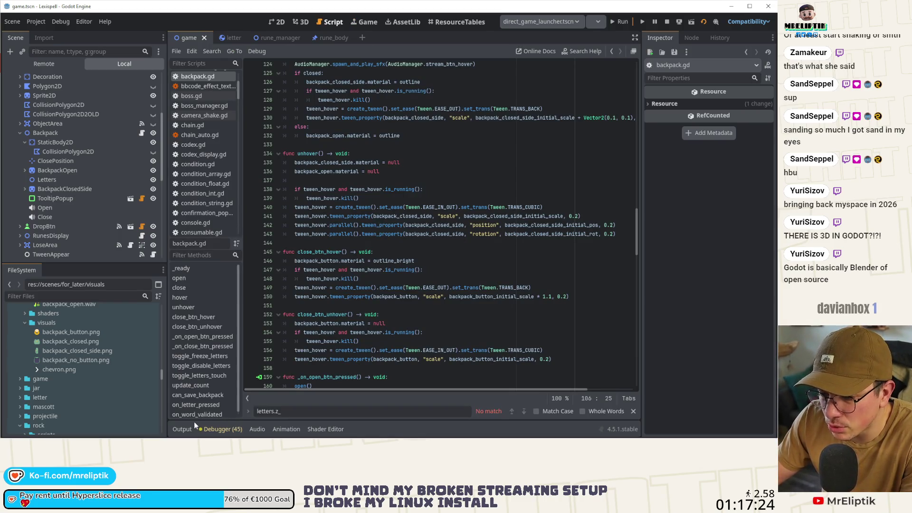
{"action": "scroll", "coordinate": [465, 329], "scroll_direction": "down", "scroll_amount": 4}
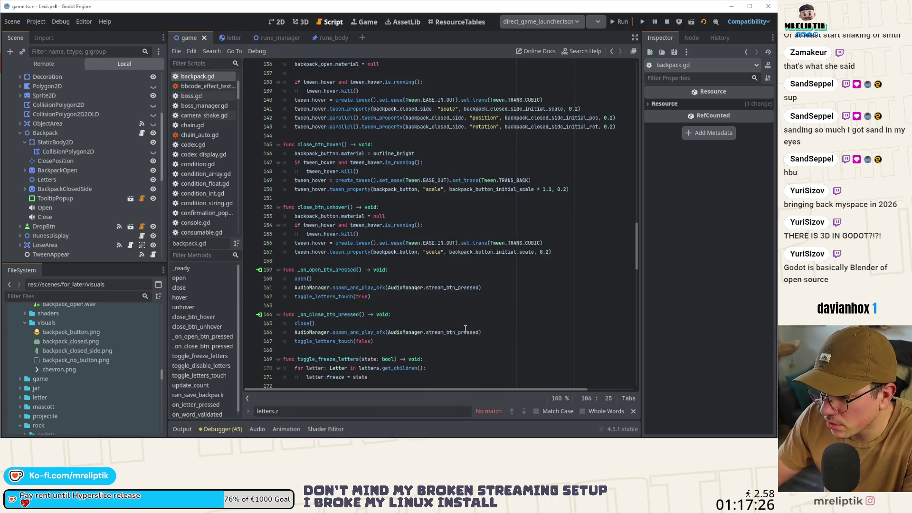
{"action": "scroll", "coordinate": [454, 248], "scroll_direction": "up", "scroll_amount": 4}
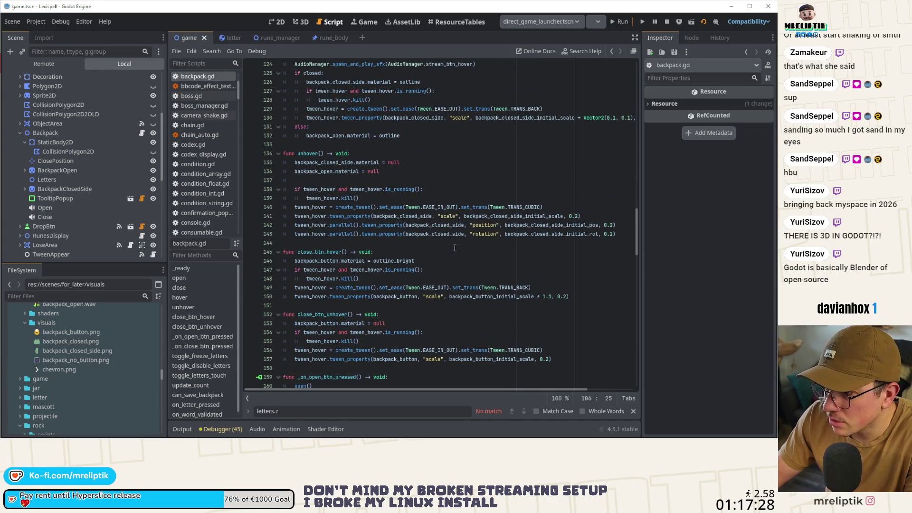
{"action": "scroll", "coordinate": [454, 248], "scroll_direction": "up", "scroll_amount": 2}
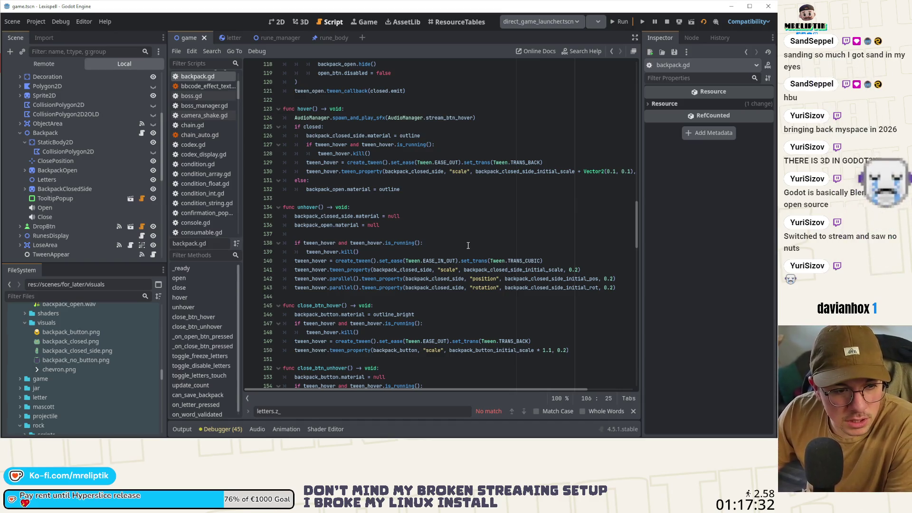
{"action": "scroll", "coordinate": [468, 246], "scroll_direction": "down", "scroll_amount": 1}
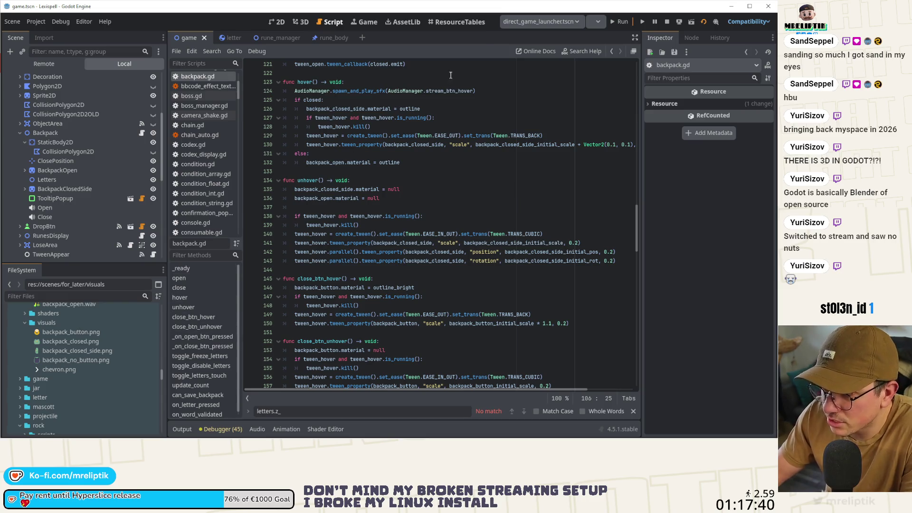
{"action": "scroll", "coordinate": [427, 171], "scroll_direction": "up", "scroll_amount": 6}
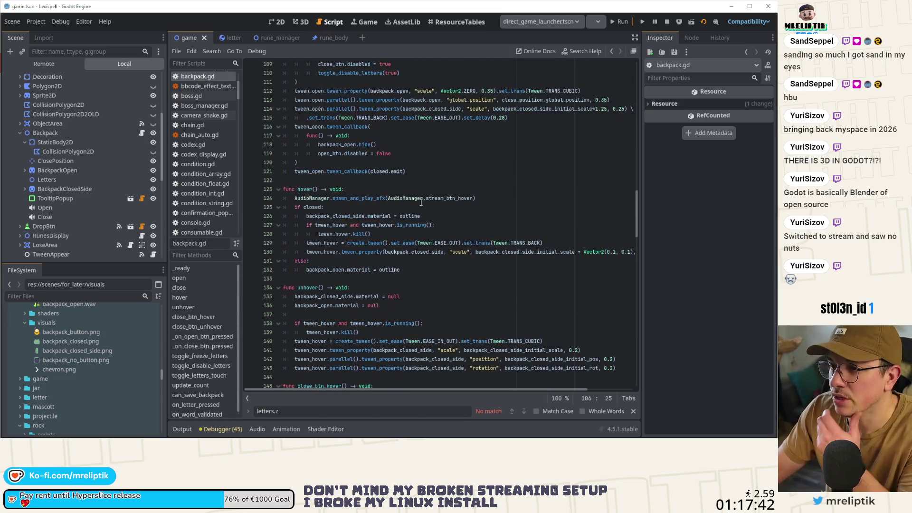
{"action": "scroll", "coordinate": [436, 213], "scroll_direction": "up", "scroll_amount": 1}
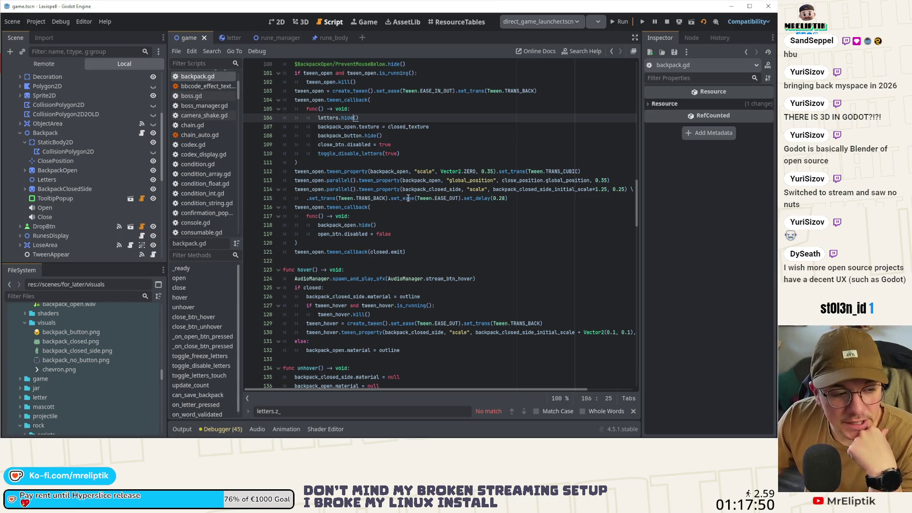
{"action": "mouse_move", "coordinate": [408, 199]}
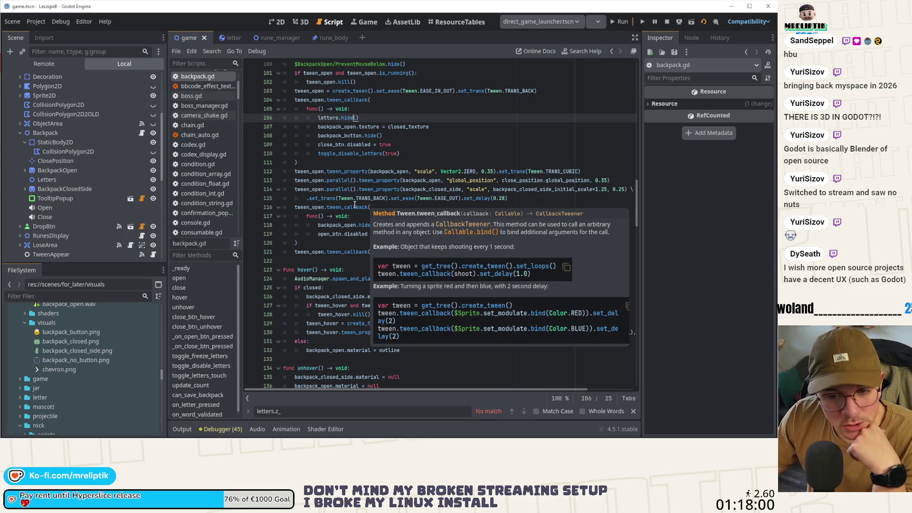
{"action": "mouse_move", "coordinate": [358, 205]}
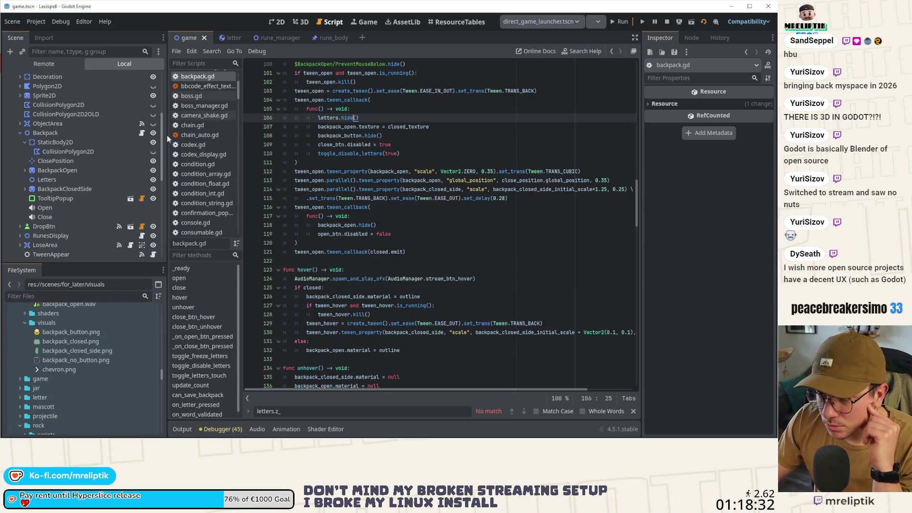
{"action": "mouse_move", "coordinate": [361, 173]}
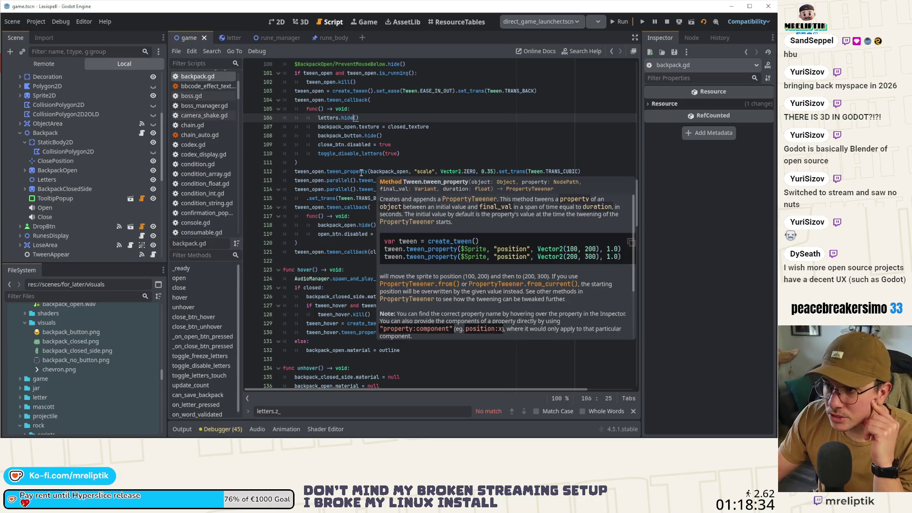
{"action": "mouse_move", "coordinate": [467, 174]}
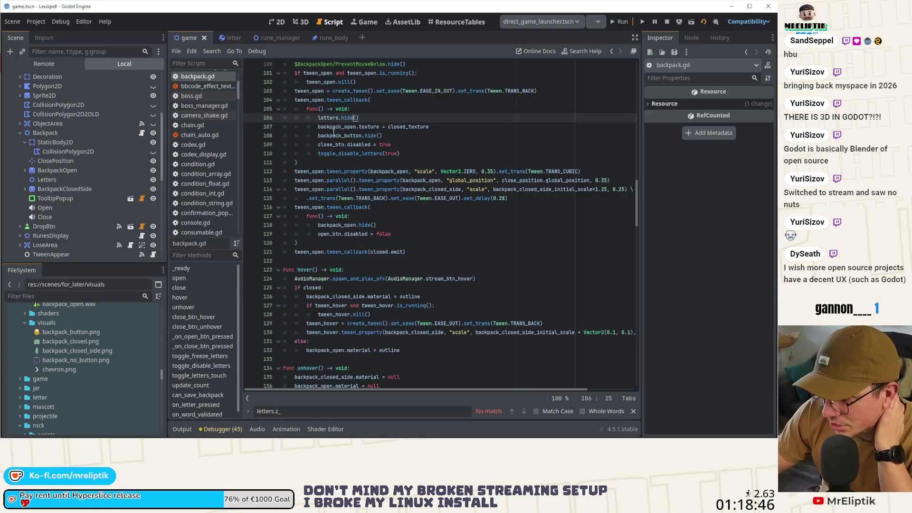
{"action": "scroll", "coordinate": [334, 133], "scroll_direction": "up", "scroll_amount": 3}
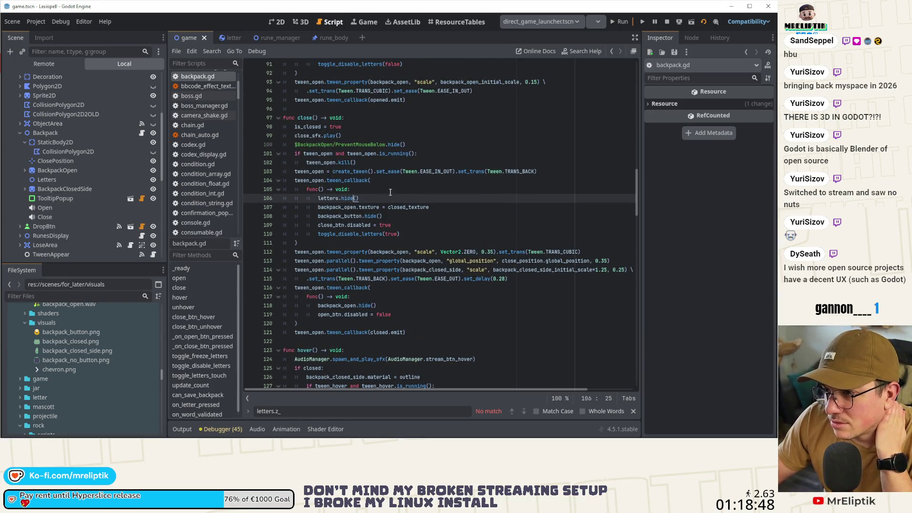
{"action": "mouse_move", "coordinate": [394, 176]}
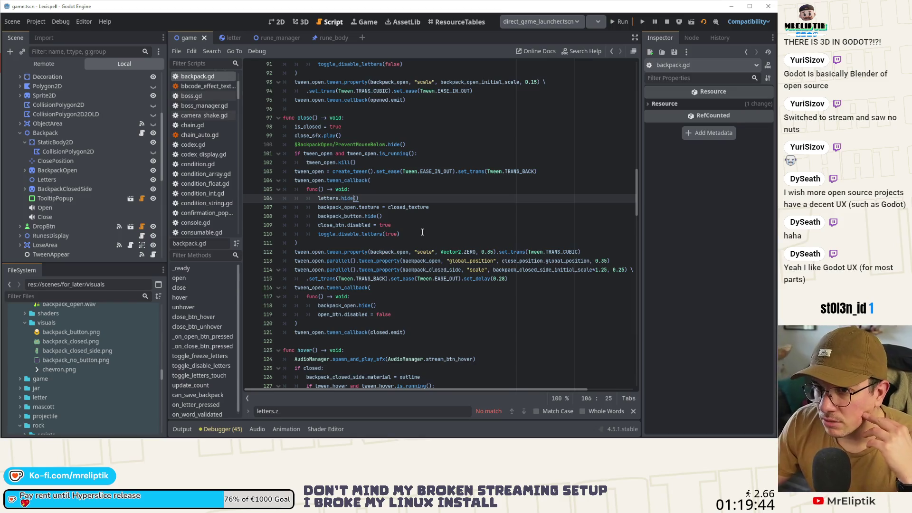
{"action": "scroll", "coordinate": [71, 142], "scroll_direction": "up", "scroll_amount": 5}
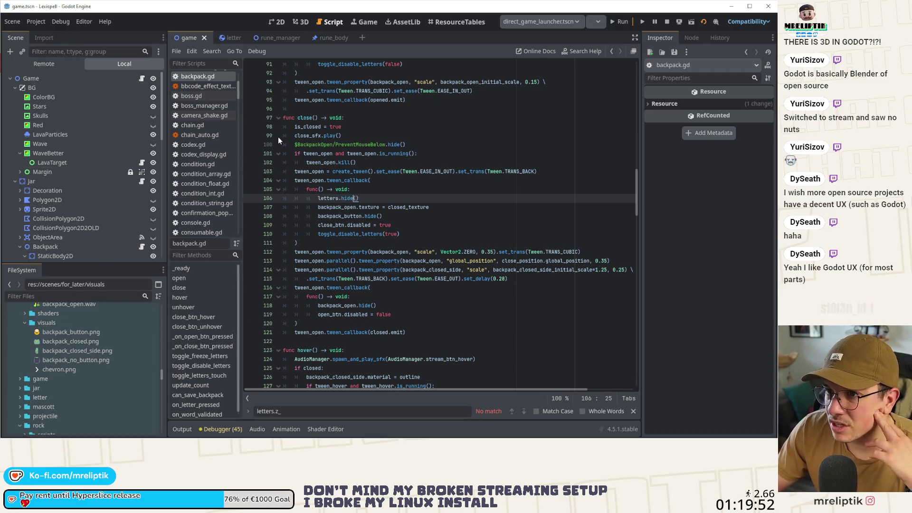
{"action": "left_click", "coordinate": [223, 39]}
{"action": "left_click", "coordinate": [187, 38]}
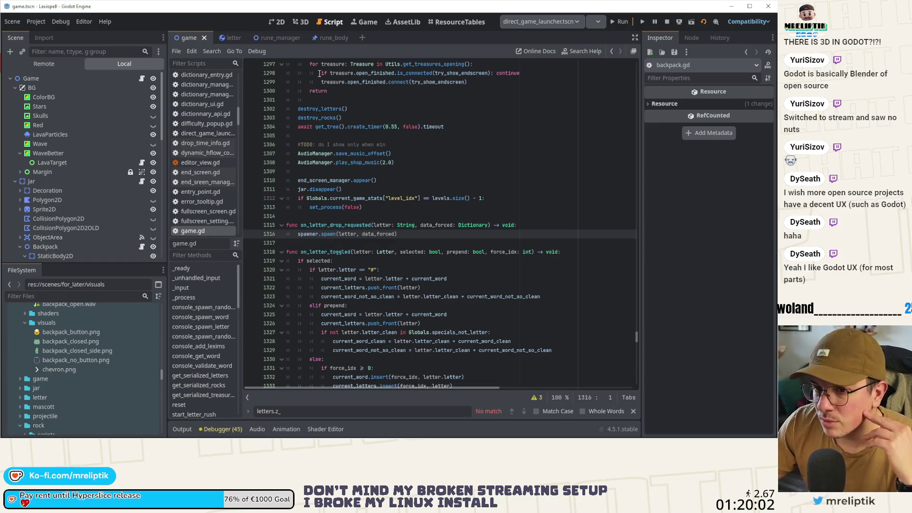
{"action": "scroll", "coordinate": [112, 181], "scroll_direction": "down", "scroll_amount": 5}
{"action": "scroll", "coordinate": [100, 179], "scroll_direction": "down", "scroll_amount": 2}
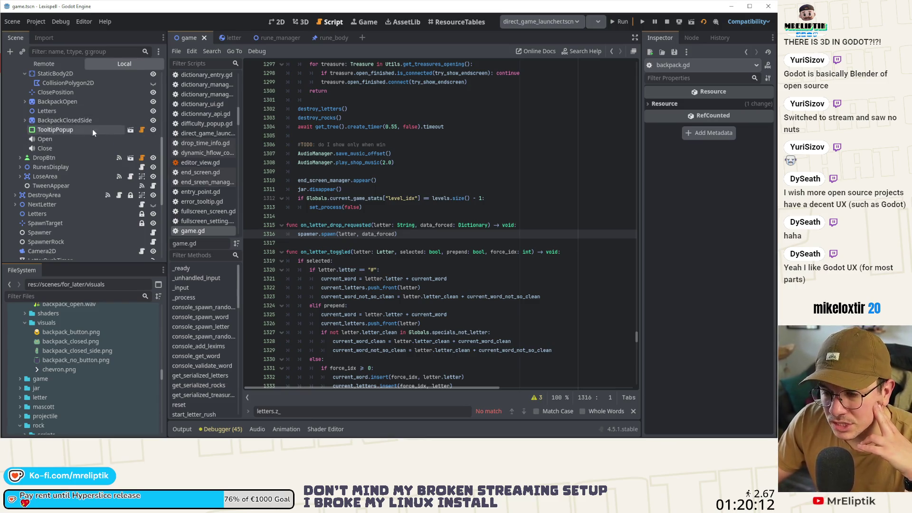
{"action": "left_click", "coordinate": [131, 129]}
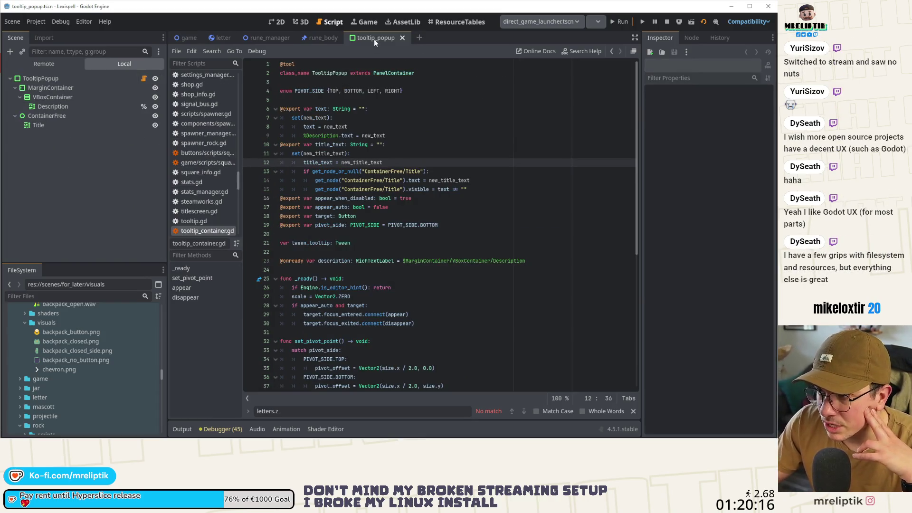
{"action": "key", "text": "ctrl+shift+w"}
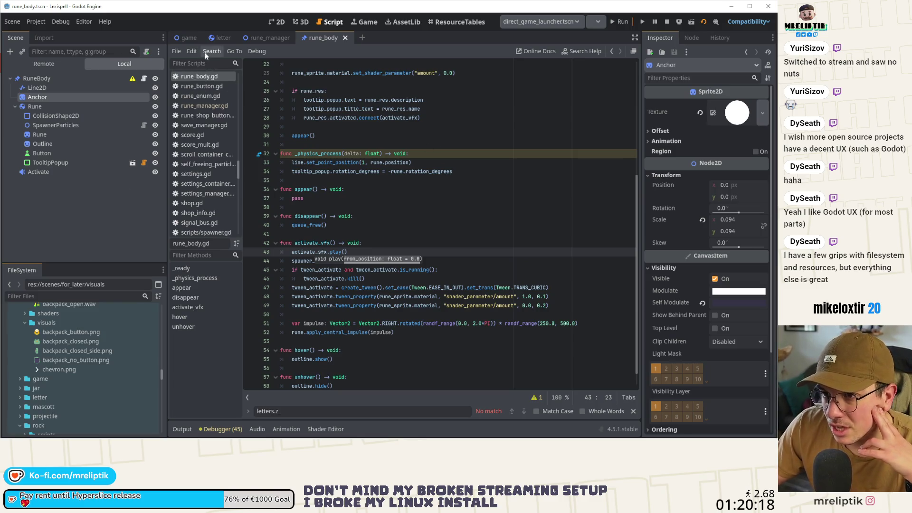
{"action": "mouse_move", "coordinate": [186, 39]}
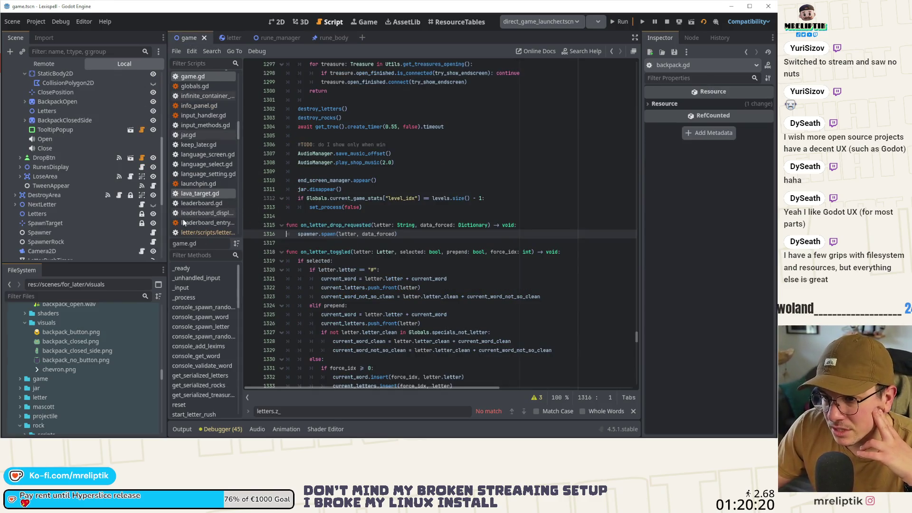
{"action": "left_click", "coordinate": [104, 229]}
Enlarge the FileSystem panel and collapse the autoload and scenes folders
{"action": "scroll", "coordinate": [101, 222], "scroll_direction": "up", "scroll_amount": 1}
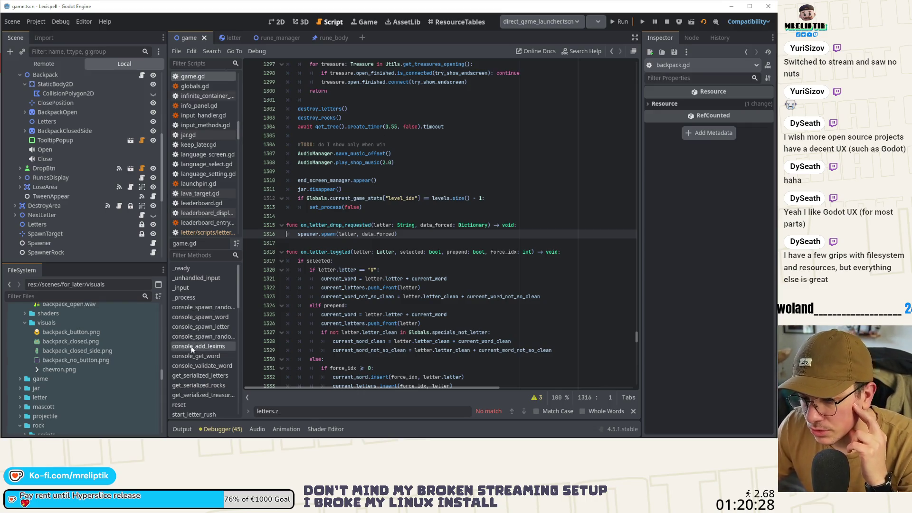
{"action": "mouse_move", "coordinate": [107, 261]}
{"action": "left_mouse_down"}
{"action": "mouse_move", "coordinate": [122, 208]}
{"action": "mouse_move", "coordinate": [119, 232]}
{"action": "left_mouse_up"}
{"action": "scroll", "coordinate": [109, 375], "scroll_direction": "down", "scroll_amount": 10}
{"action": "scroll", "coordinate": [99, 392], "scroll_direction": "up", "scroll_amount": 15}
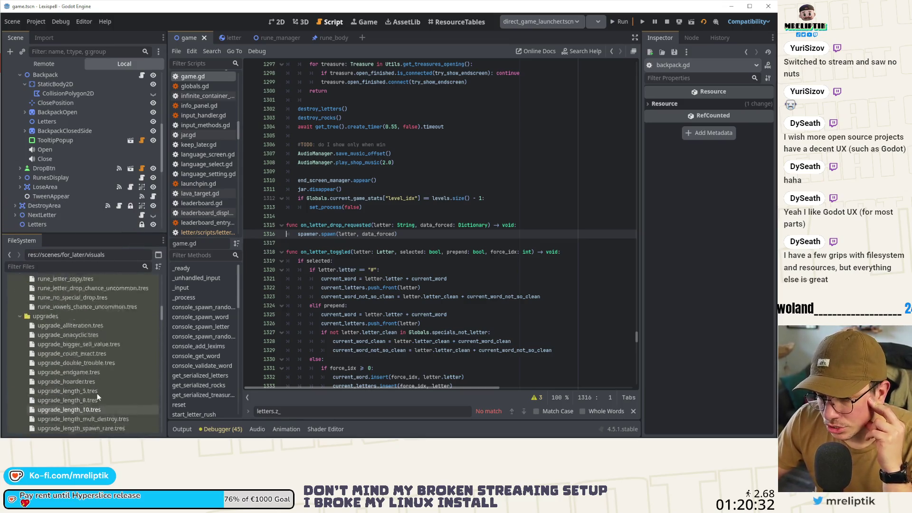
{"action": "left_click", "coordinate": [15, 308]}
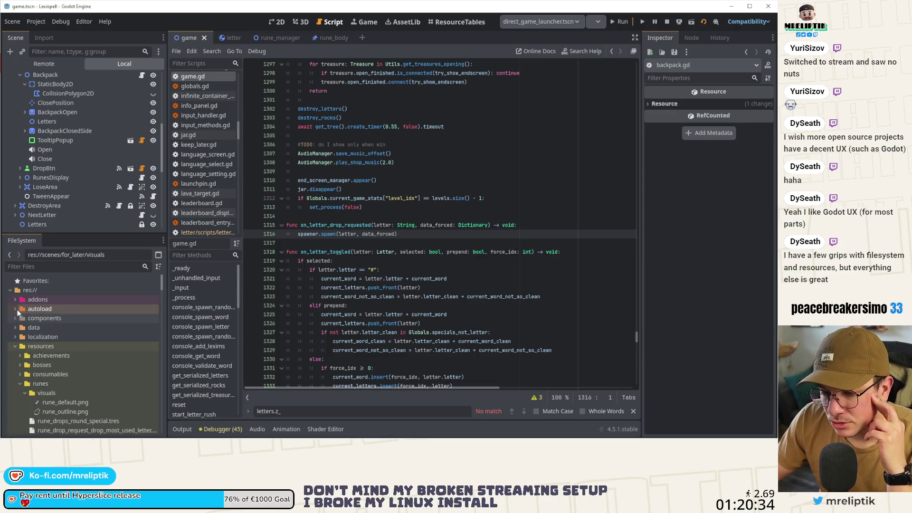
{"action": "left_click", "coordinate": [14, 356]}
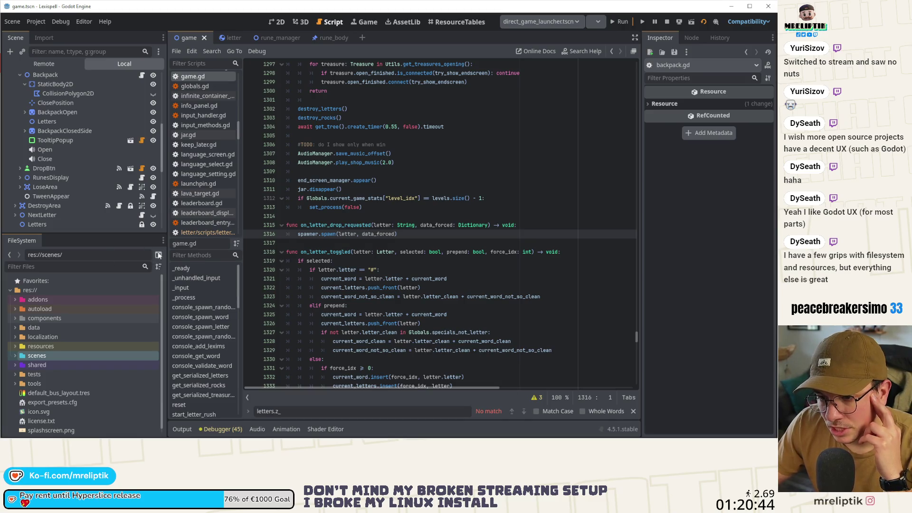
Cycle the FileSystem split mode through its layouts back to a single combined tree
{"action": "left_click", "coordinate": [158, 255]}
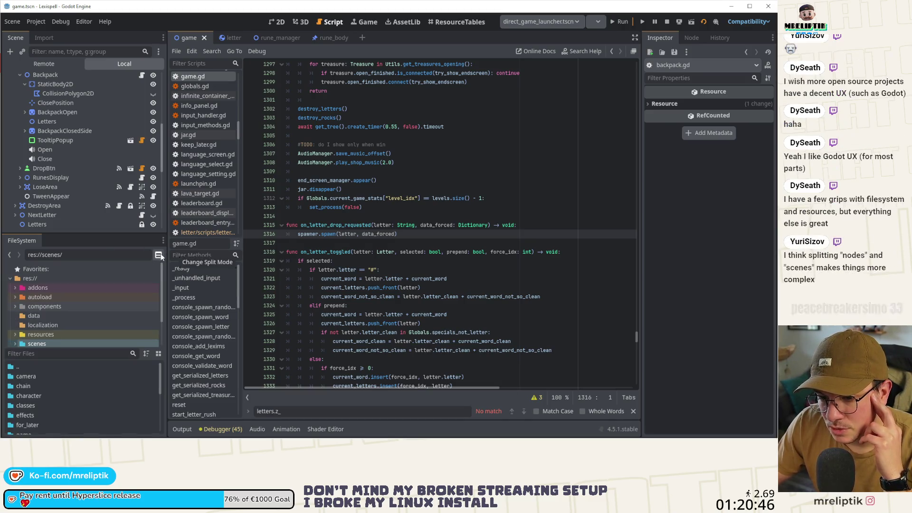
{"action": "left_click", "coordinate": [158, 257]}
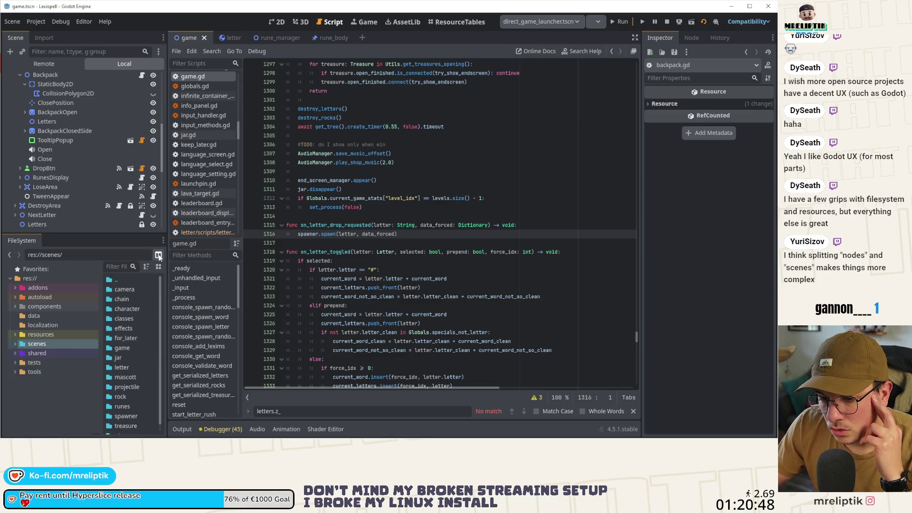
{"action": "left_click", "coordinate": [158, 258]}
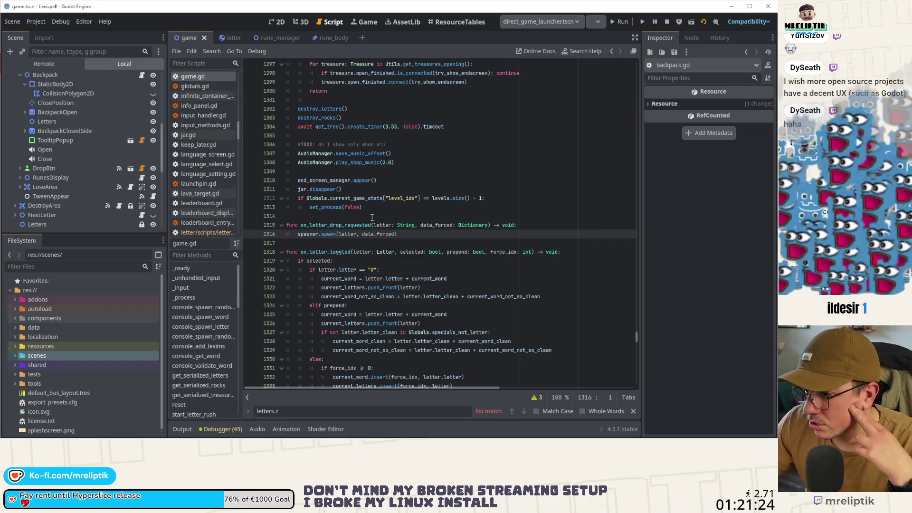
{"action": "scroll", "coordinate": [350, 240], "scroll_direction": "up", "scroll_amount": 4}
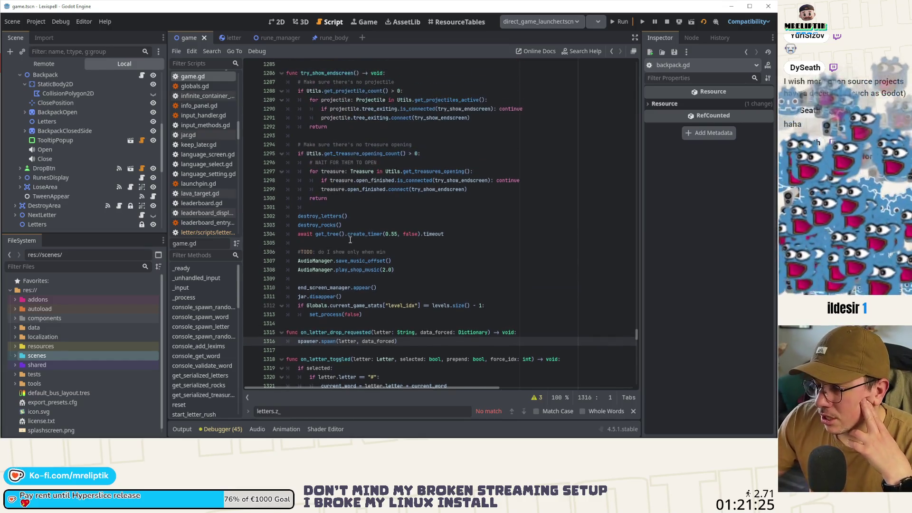
{"action": "left_click", "coordinate": [408, 252]}
{"action": "scroll", "coordinate": [416, 209], "scroll_direction": "down", "scroll_amount": 4}
{"action": "scroll", "coordinate": [416, 209], "scroll_direction": "down", "scroll_amount": 9}
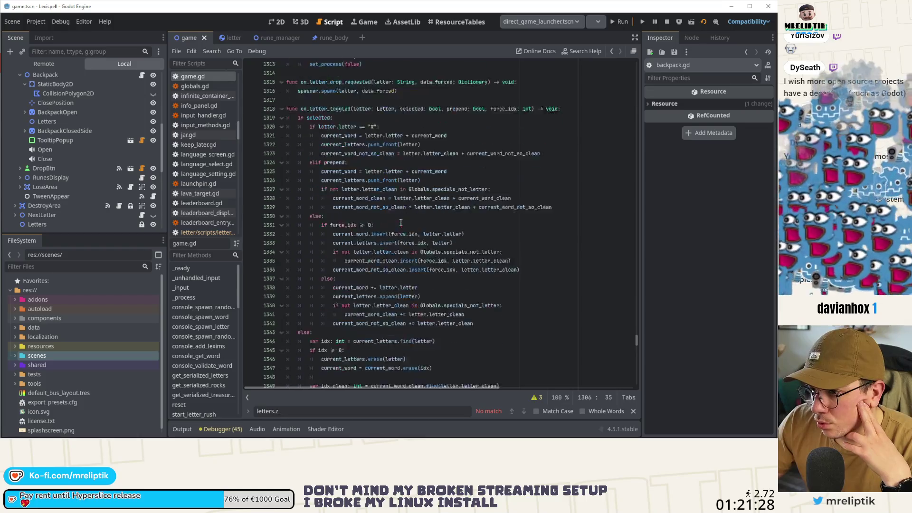
{"action": "left_click", "coordinate": [230, 42]}
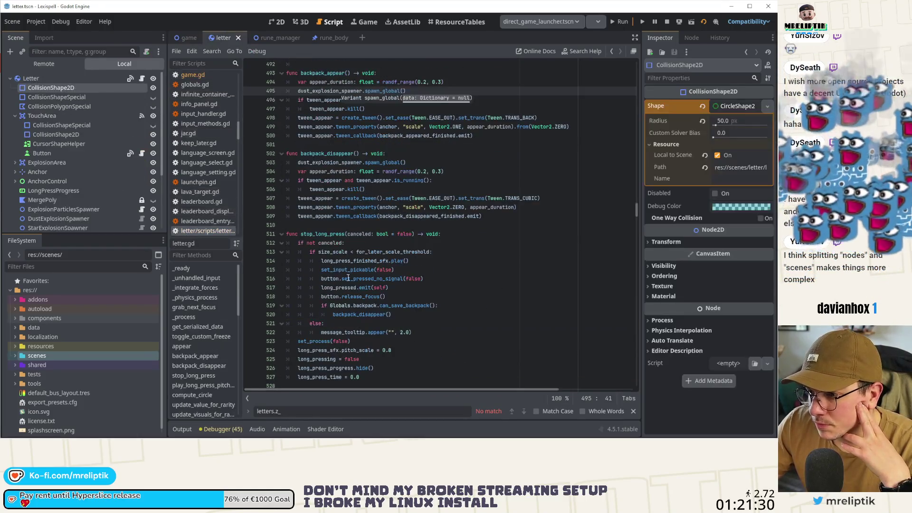
{"action": "scroll", "coordinate": [338, 158], "scroll_direction": "up", "scroll_amount": 2}
{"action": "double_click", "coordinate": [332, 144]}
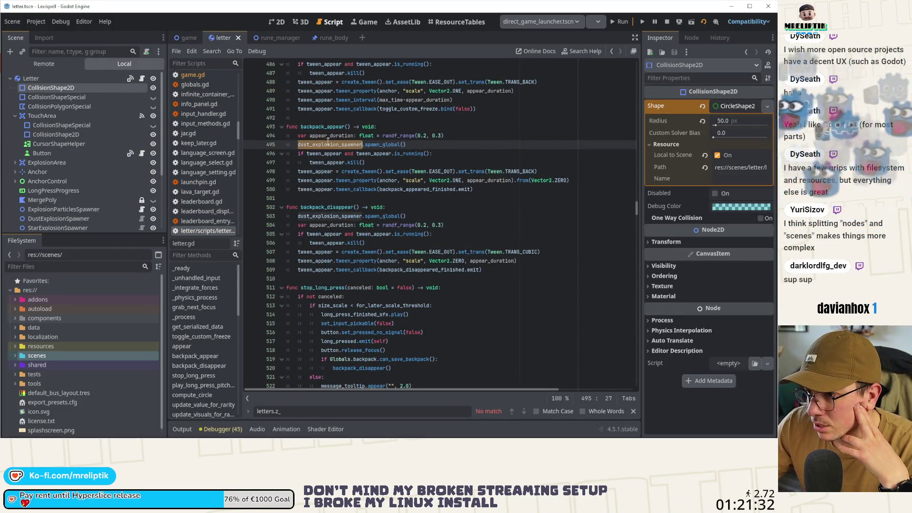
{"action": "left_click", "coordinate": [373, 216], "text": "ctrl"}
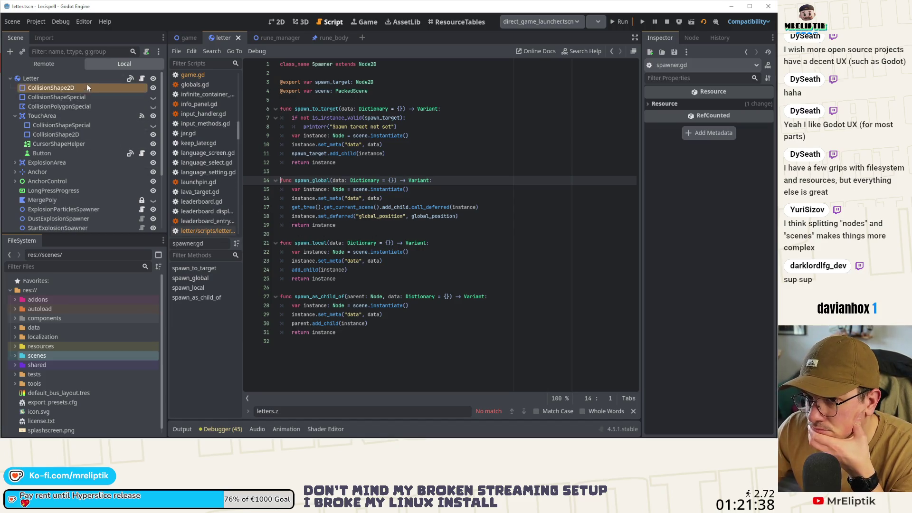
{"action": "key", "text": "alt+Left"}
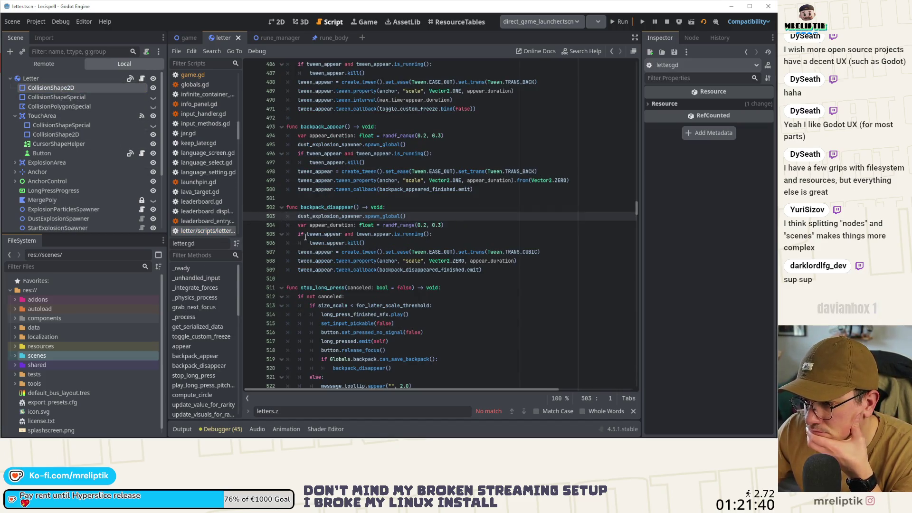
{"action": "double_click", "coordinate": [321, 216]}
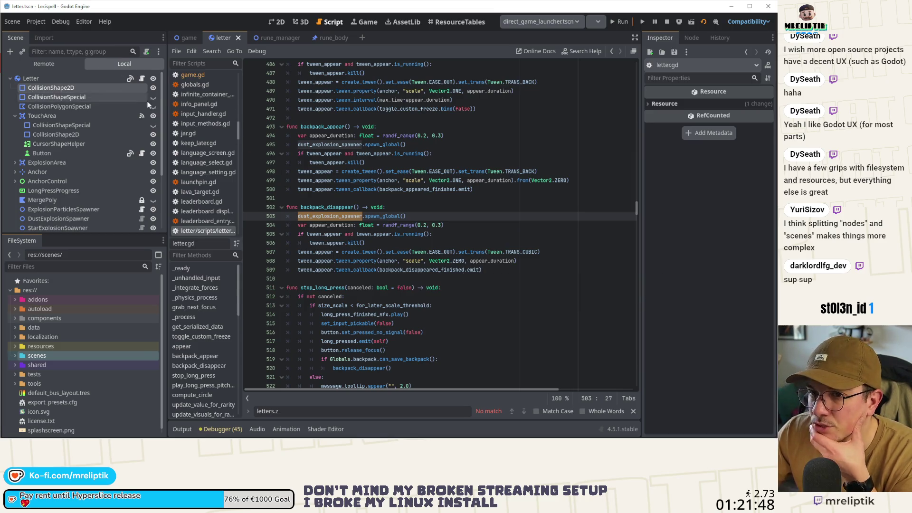
{"action": "left_click", "coordinate": [187, 36]}
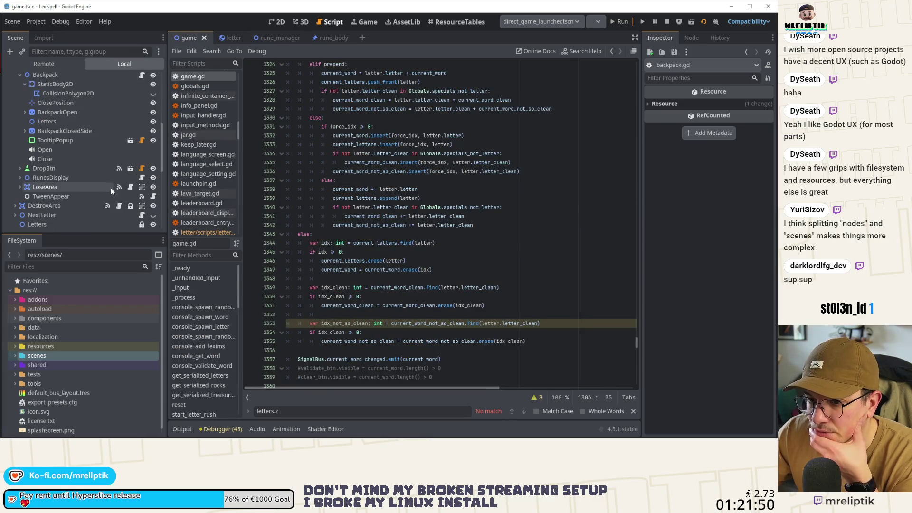
{"action": "scroll", "coordinate": [108, 161], "scroll_direction": "up", "scroll_amount": 3}
{"action": "left_click", "coordinate": [142, 152]}
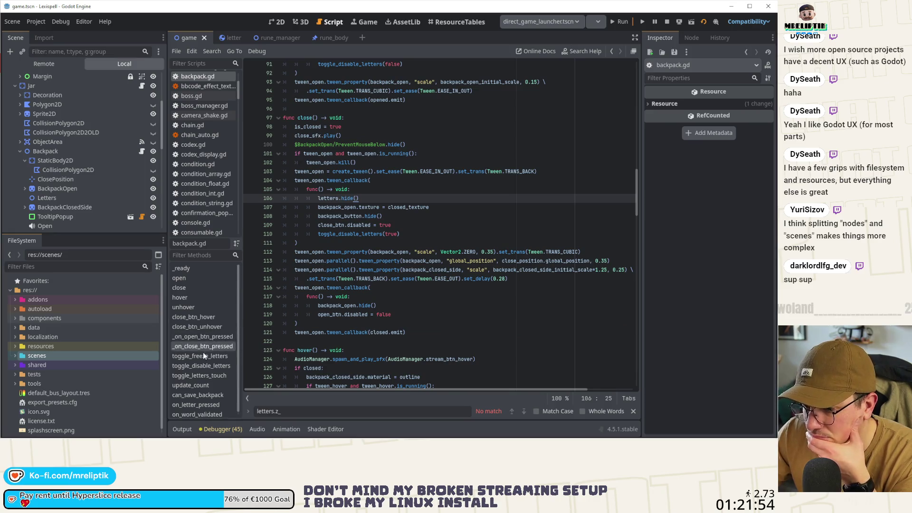
Jump to the can_save_backpack function in backpack.gd and select its name
{"action": "scroll", "coordinate": [203, 394], "scroll_direction": "down", "scroll_amount": 1}
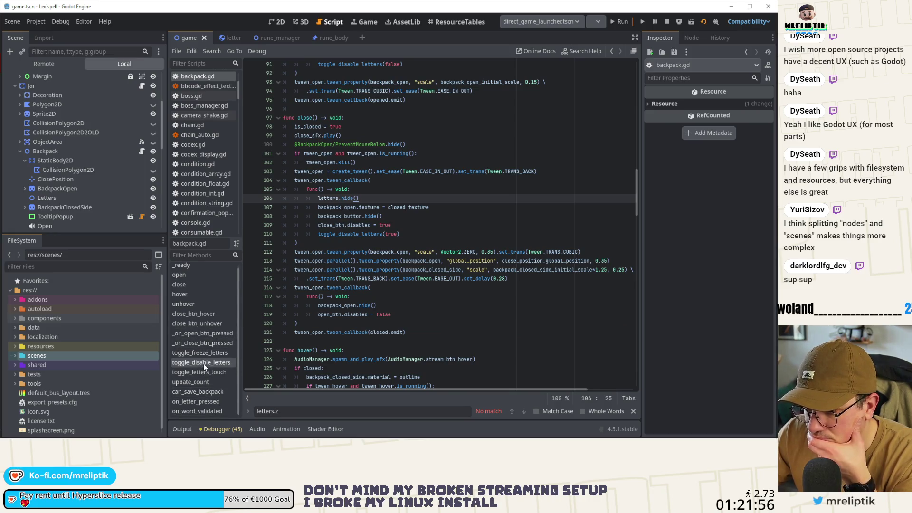
{"action": "left_click", "coordinate": [193, 393]}
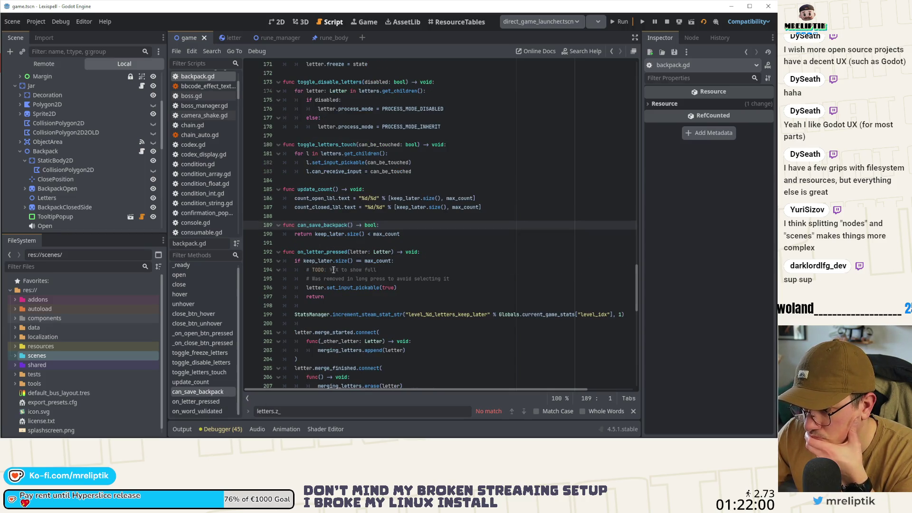
{"action": "scroll", "coordinate": [355, 240], "scroll_direction": "down", "scroll_amount": 3}
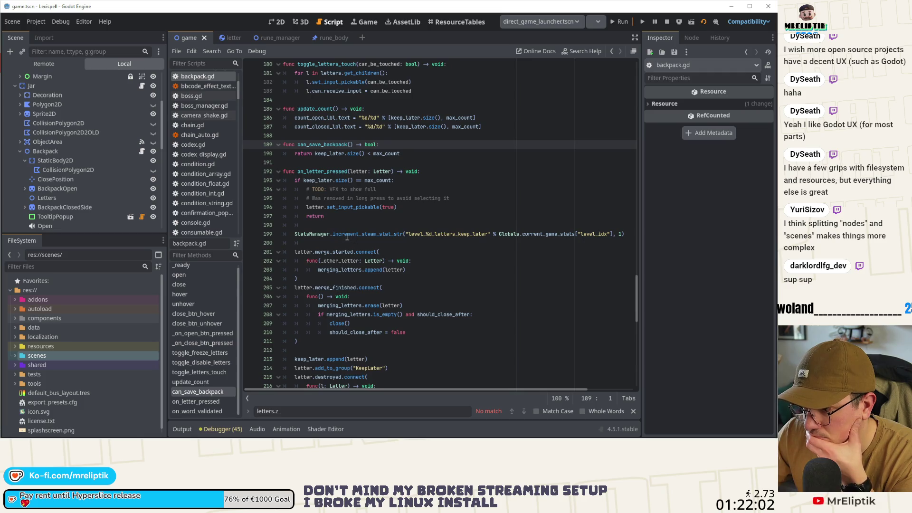
{"action": "scroll", "coordinate": [323, 159], "scroll_direction": "up", "scroll_amount": 2}
{"action": "double_click", "coordinate": [331, 197]}
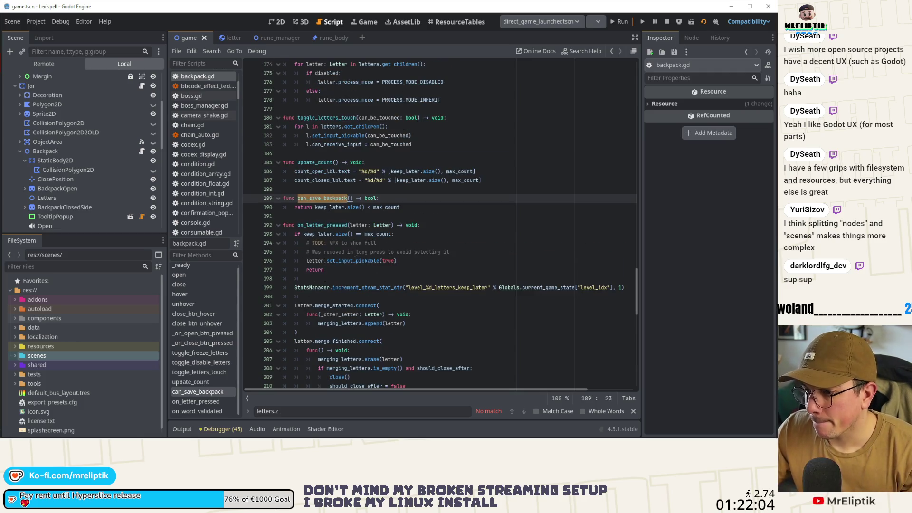
Replace line 193's keep_later size check with not can_save_backpack() and save
{"action": "left_click_drag", "start_coordinate": [392, 234], "coordinate": [303, 235]}
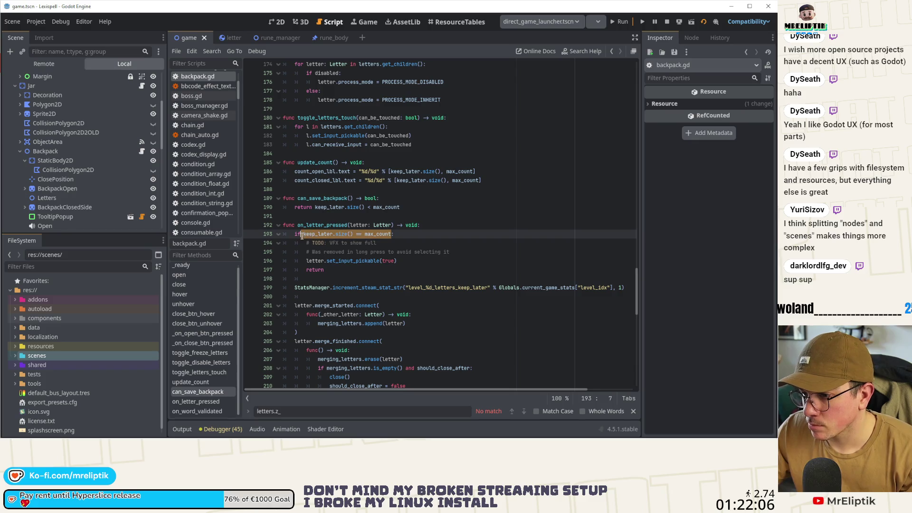
{"action": "key", "text": "BackSpace"}
{"action": "type", "text": "not can_save_backpack"}
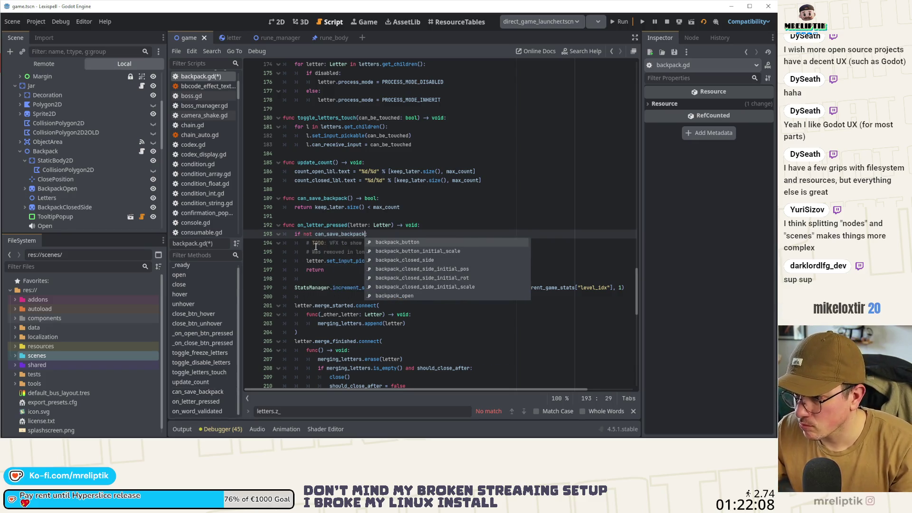
{"action": "key", "text": "Return"}
{"action": "left_click", "coordinate": [418, 248]}
{"action": "key", "text": "ctrl+s"}
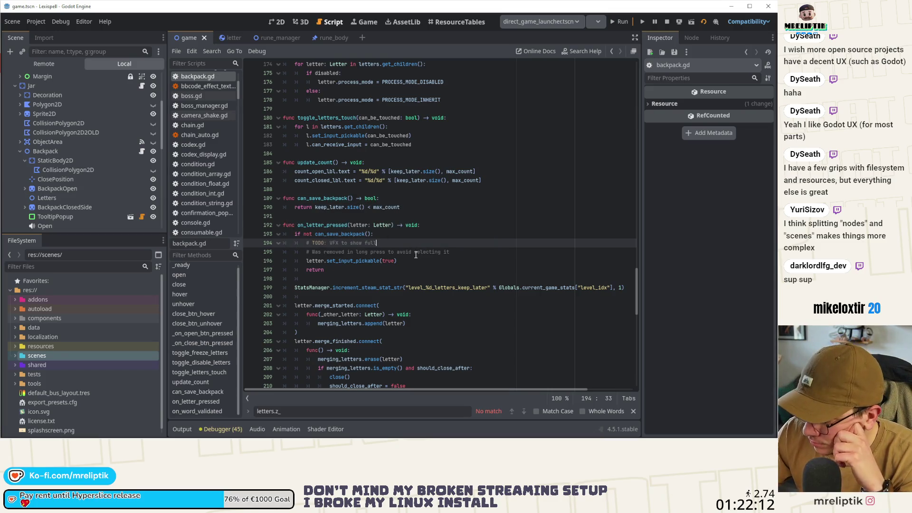
{"action": "scroll", "coordinate": [413, 252], "scroll_direction": "down", "scroll_amount": 7}
{"action": "left_click", "coordinate": [350, 279]}
{"action": "scroll", "coordinate": [350, 284], "scroll_direction": "down", "scroll_amount": 2}
{"action": "scroll", "coordinate": [376, 261], "scroll_direction": "down", "scroll_amount": 11}
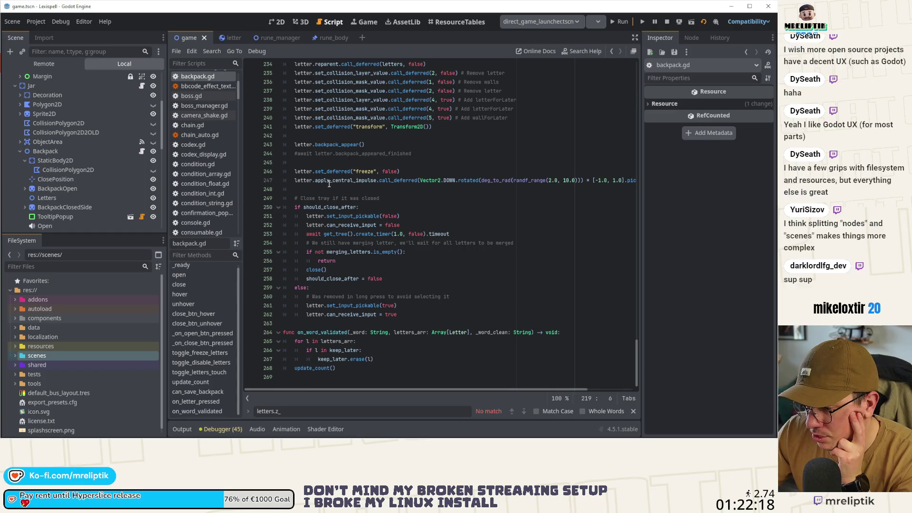
Change the impulse angle on line 247 to randf_range(5.0, 15.0) and save
{"action": "double_click", "coordinate": [328, 183]}
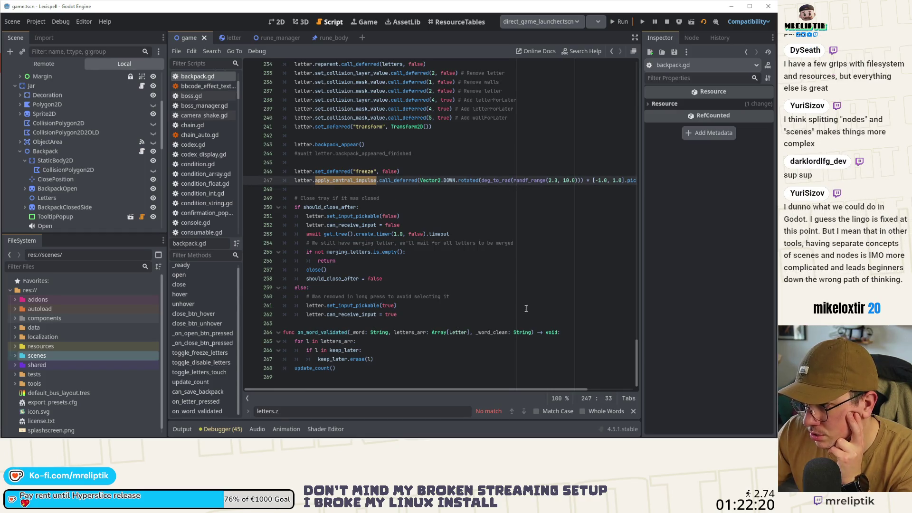
{"action": "left_click_drag", "start_coordinate": [501, 390], "coordinate": [574, 388]}
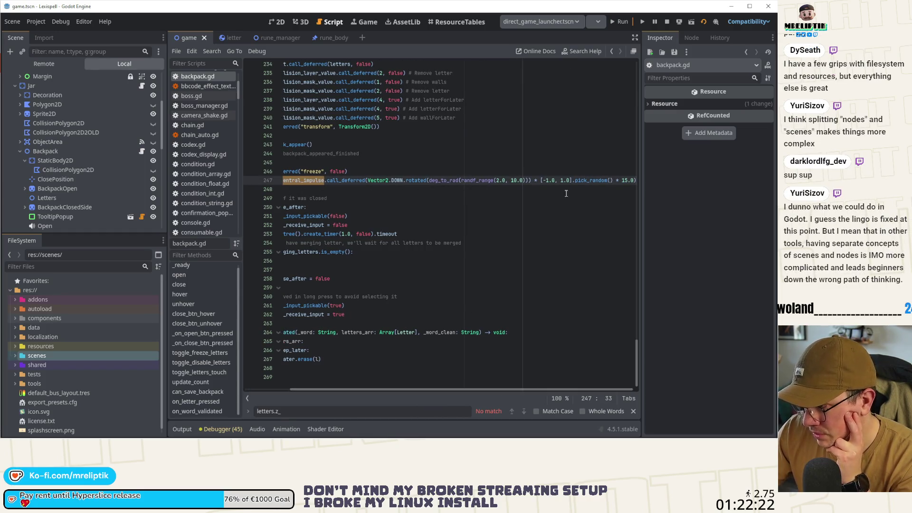
{"action": "left_click", "coordinate": [517, 181]}
{"action": "key", "text": "BackSpace"}
{"action": "type", "text": "5"}
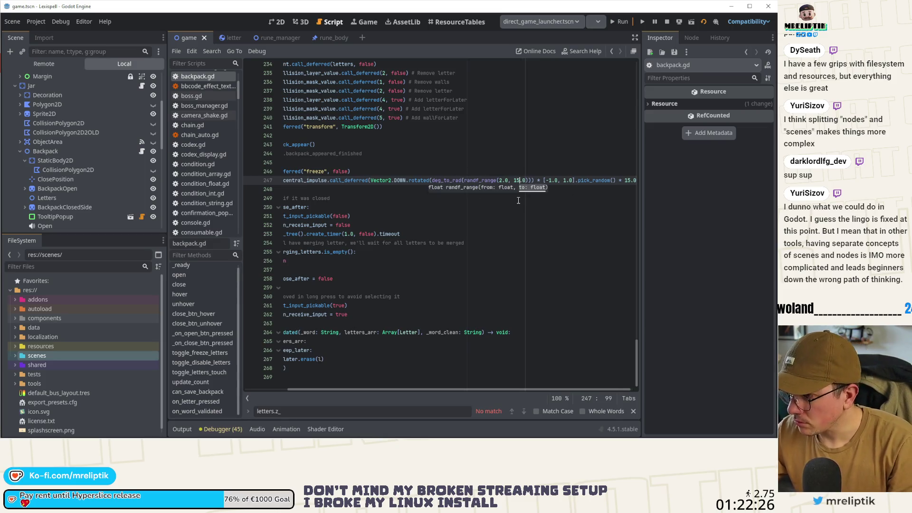
{"action": "key", "text": "ctrl+s"}
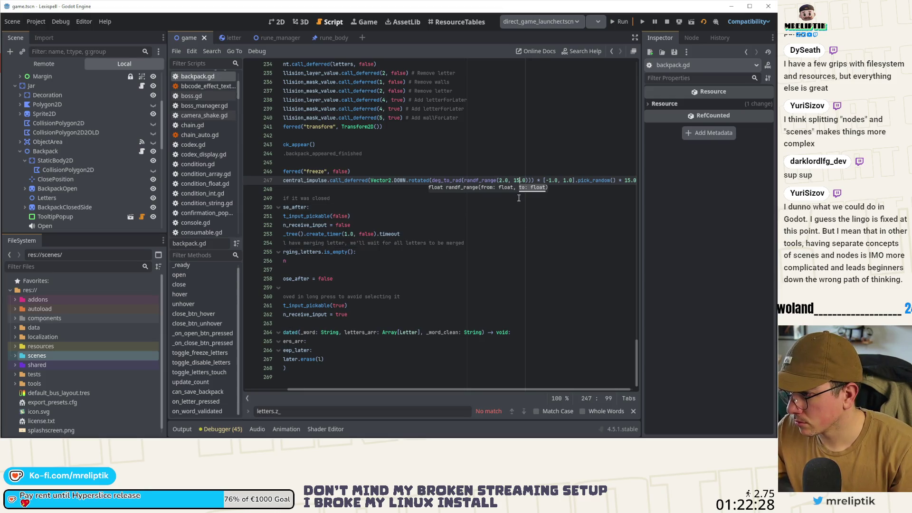
{"action": "left_click", "coordinate": [502, 180]}
{"action": "key", "text": "BackSpace"}
{"action": "type", "text": "5"}
{"action": "key", "text": "ctrl+s"}
Raise the impulse strength multiplier from 15.0 to 25.0 and save
{"action": "scroll", "coordinate": [463, 389], "scroll_direction": "right", "scroll_amount": 1}
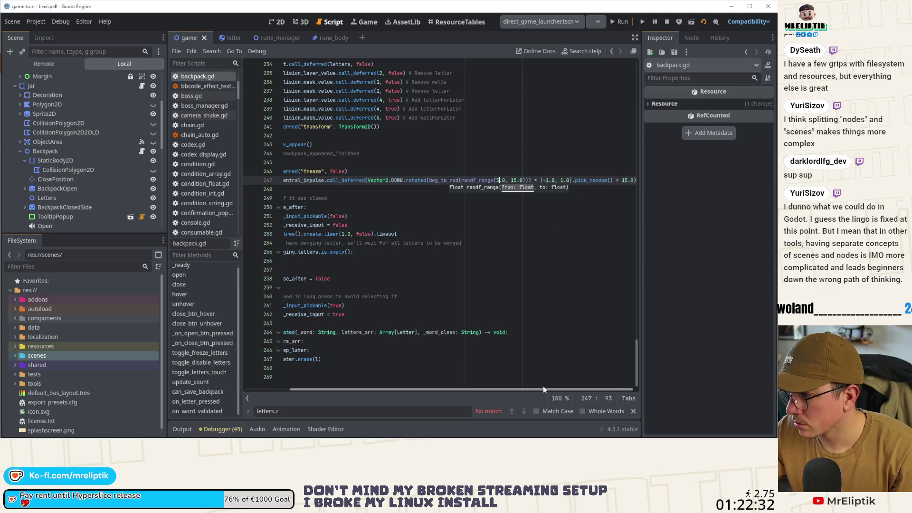
{"action": "left_click", "coordinate": [627, 189]}
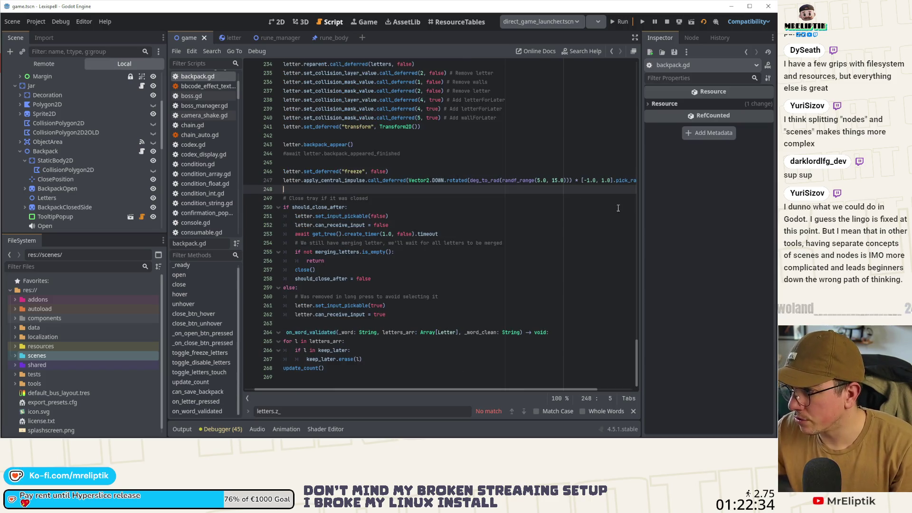
{"action": "left_click", "coordinate": [613, 180]}
{"action": "key", "text": "BackSpace"}
{"action": "type", "text": "2"}
{"action": "key", "text": "ctrl+s"}
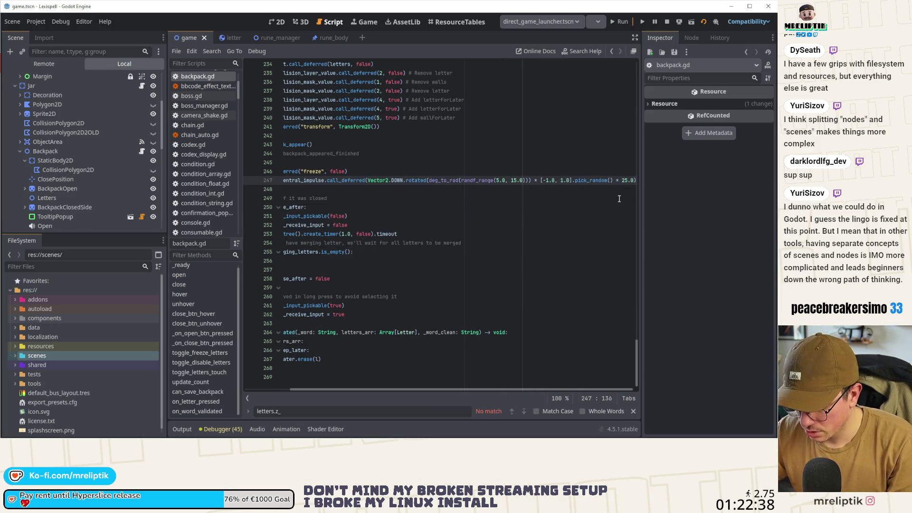
{"action": "type", "text": "3"}
{"action": "key", "text": "ctrl+s"}
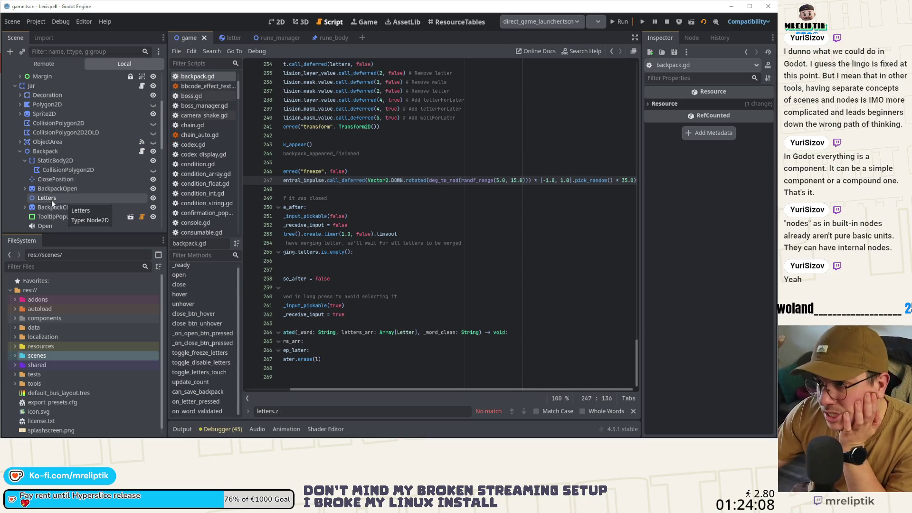
{"action": "left_click_drag", "start_coordinate": [367, 390], "coordinate": [279, 393]}
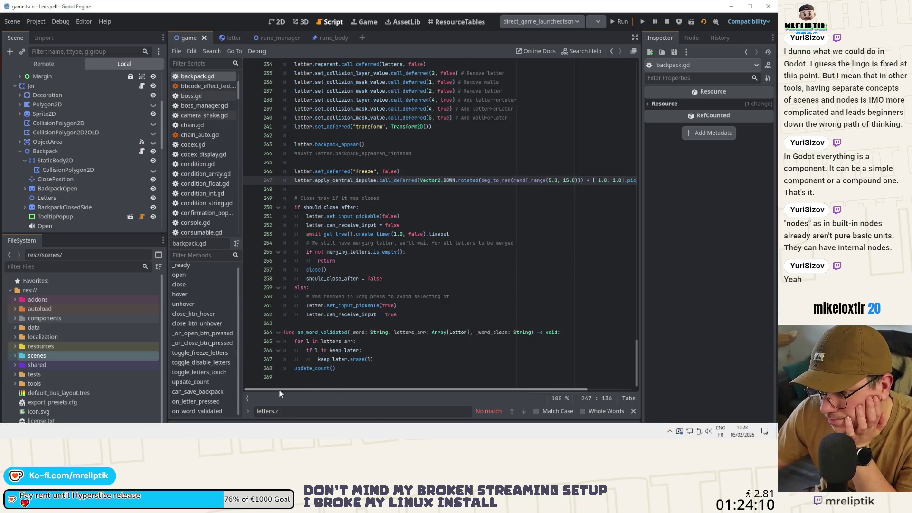
Review the close-tray code, then show game.tscn's 2D layout zoomed out to the jar and backpack
{"action": "left_click", "coordinate": [424, 258]}
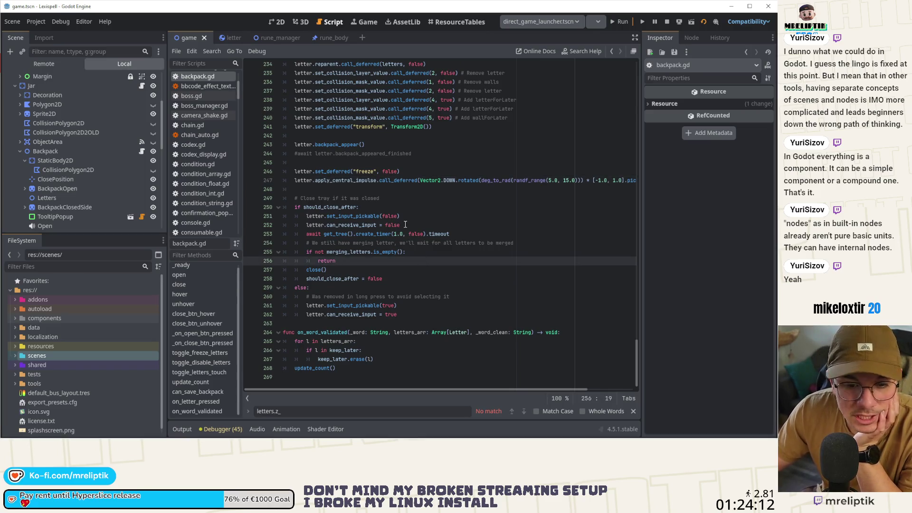
{"action": "left_click", "coordinate": [353, 198]}
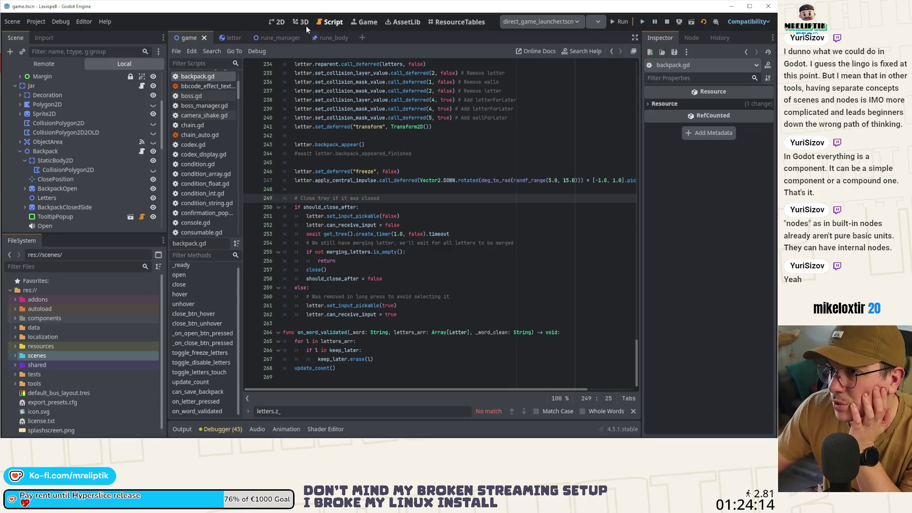
{"action": "left_click", "coordinate": [276, 22]}
{"action": "scroll", "coordinate": [264, 152], "scroll_direction": "down", "scroll_amount": 2}
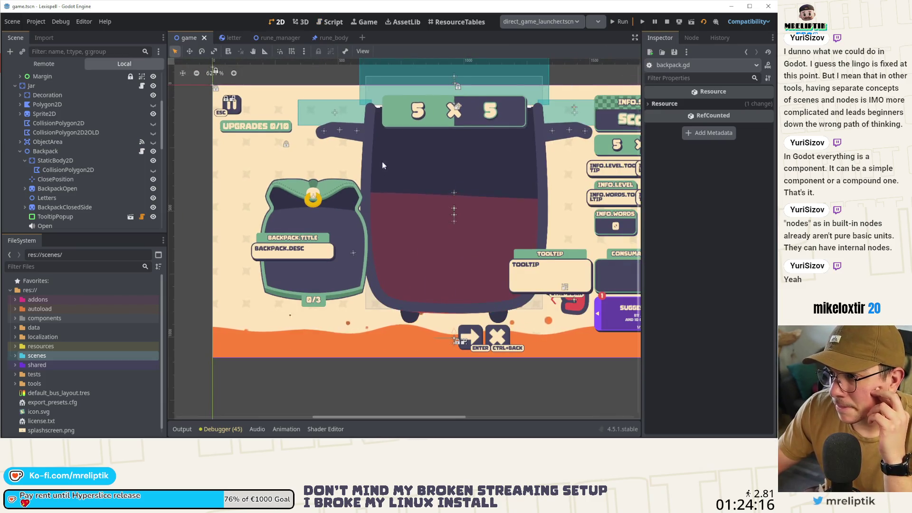
{"action": "scroll", "coordinate": [343, 175], "scroll_direction": "down", "scroll_amount": 2}
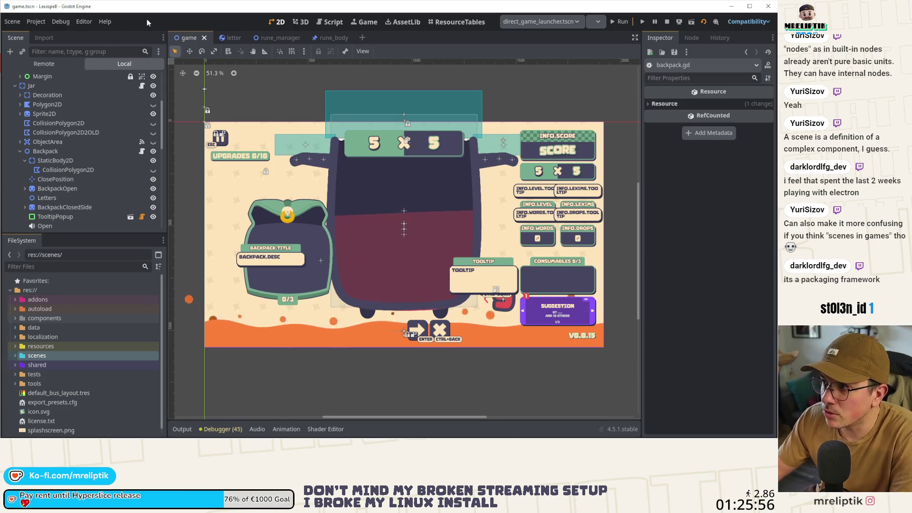
Playtest Chapter 1, stash the D tile in the backpack, and go back to game.gd
{"action": "left_click", "coordinate": [637, 23]}
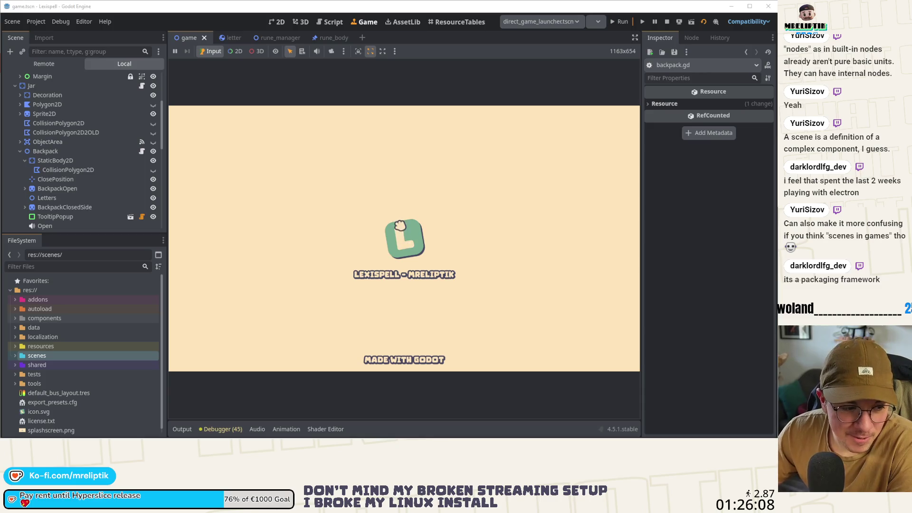
{"action": "left_click", "coordinate": [334, 254]}
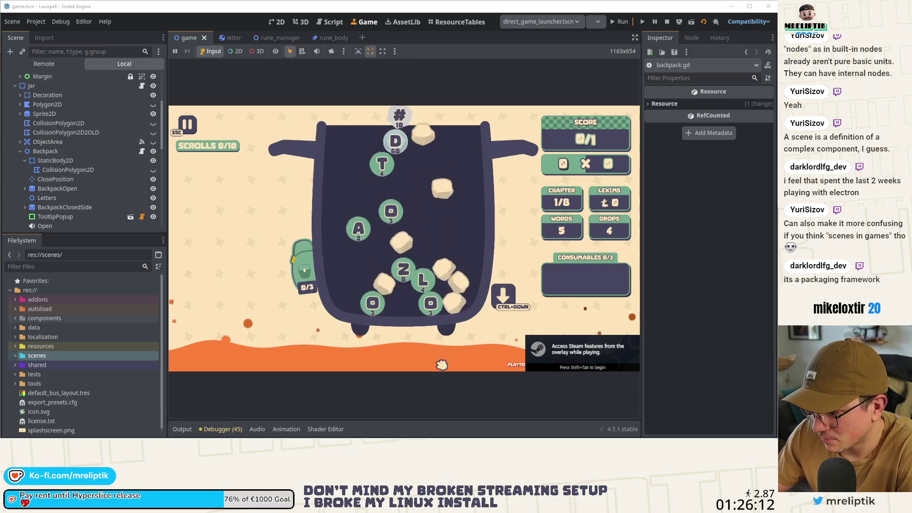
{"action": "mouse_move", "coordinate": [359, 260]}
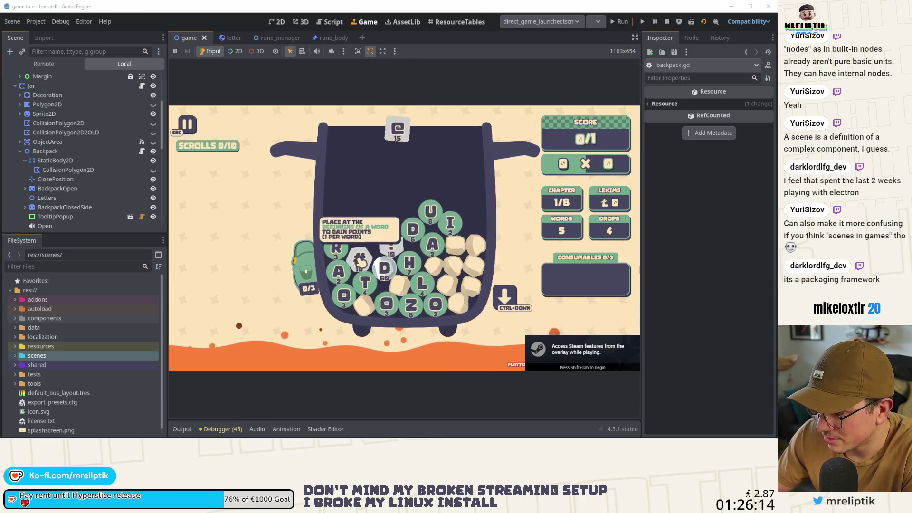
{"action": "left_click", "coordinate": [385, 269]}
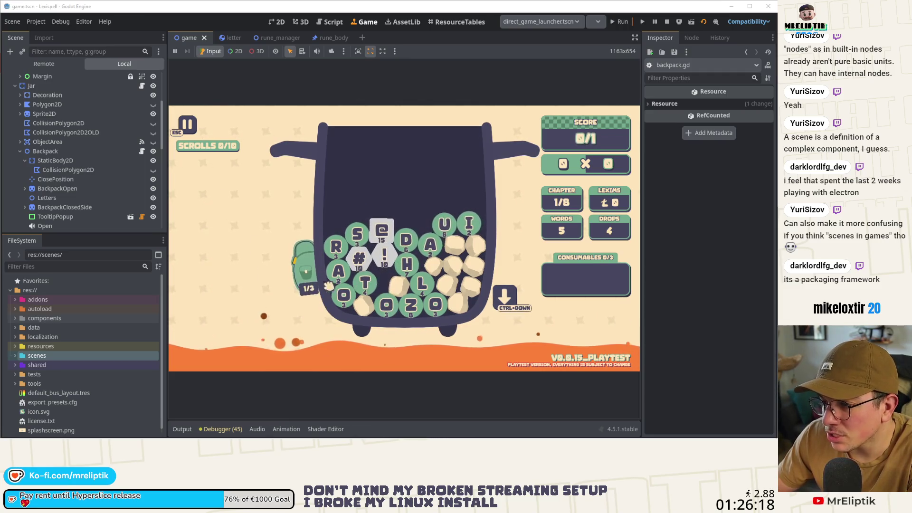
{"action": "scroll", "coordinate": [139, 129], "scroll_direction": "up", "scroll_amount": 5}
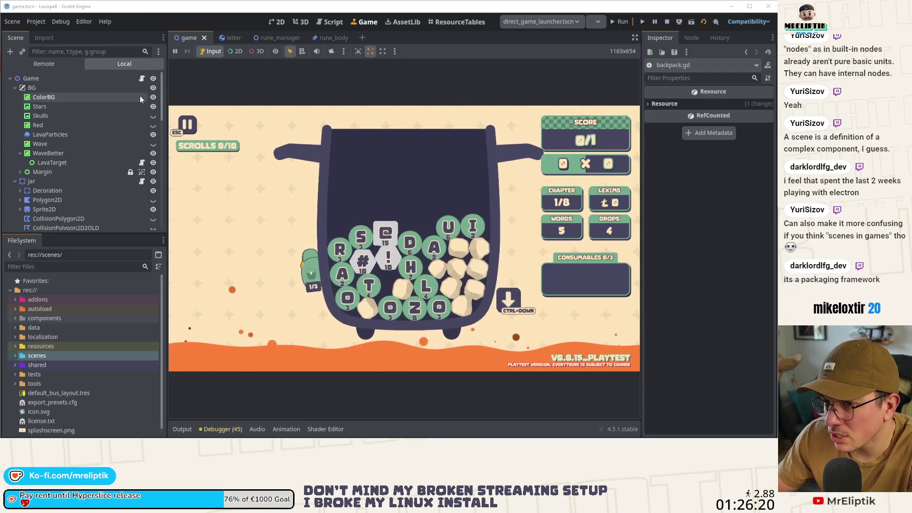
{"action": "left_click", "coordinate": [142, 79]}
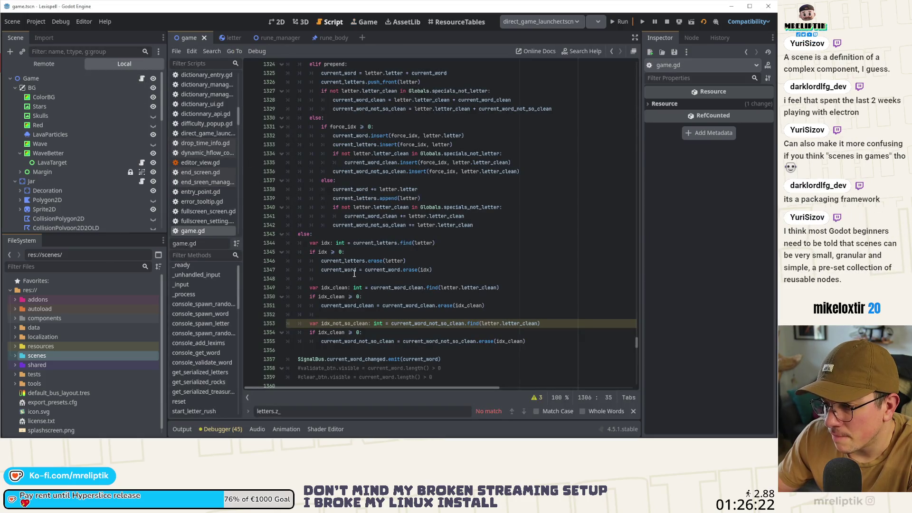
Move from the letter and game scripts to backpack.gd, scrolled to line 243
{"action": "left_click", "coordinate": [221, 39]}
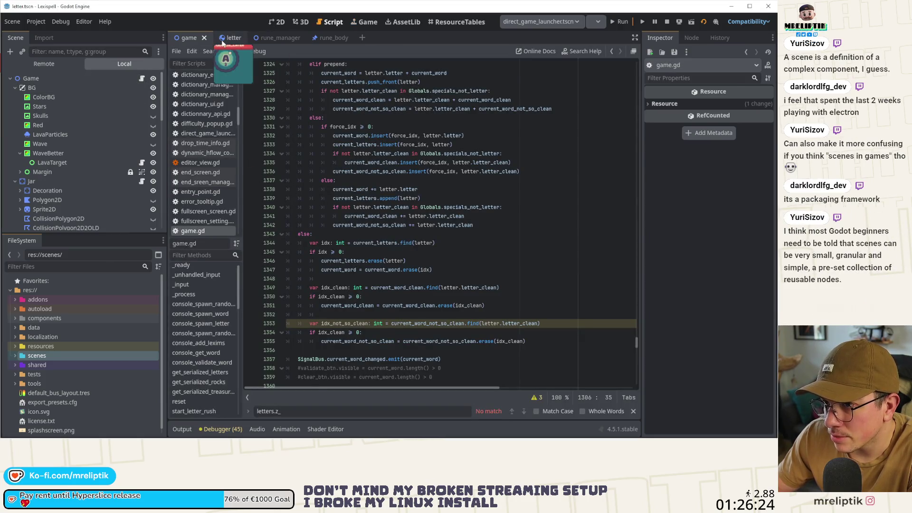
{"action": "left_click", "coordinate": [189, 39]}
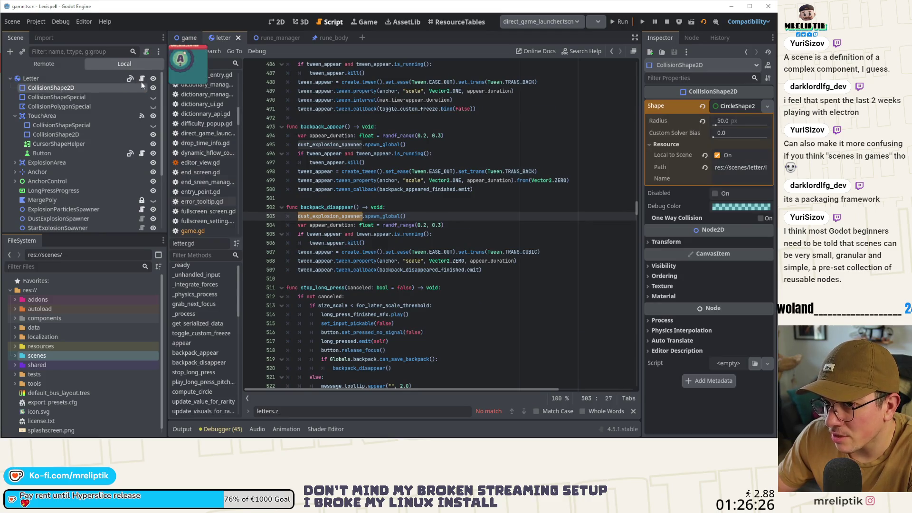
{"action": "left_click", "coordinate": [142, 78]}
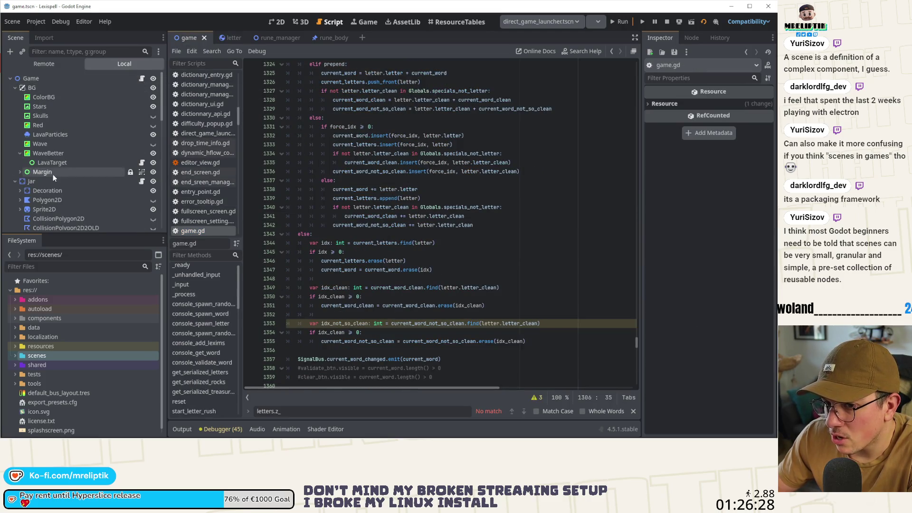
{"action": "scroll", "coordinate": [42, 174], "scroll_direction": "down", "scroll_amount": 3}
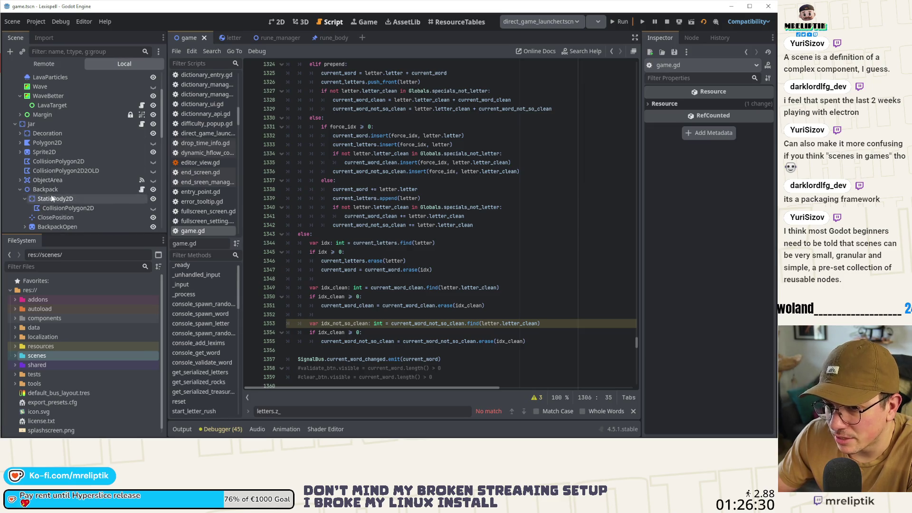
{"action": "left_click", "coordinate": [141, 190]}
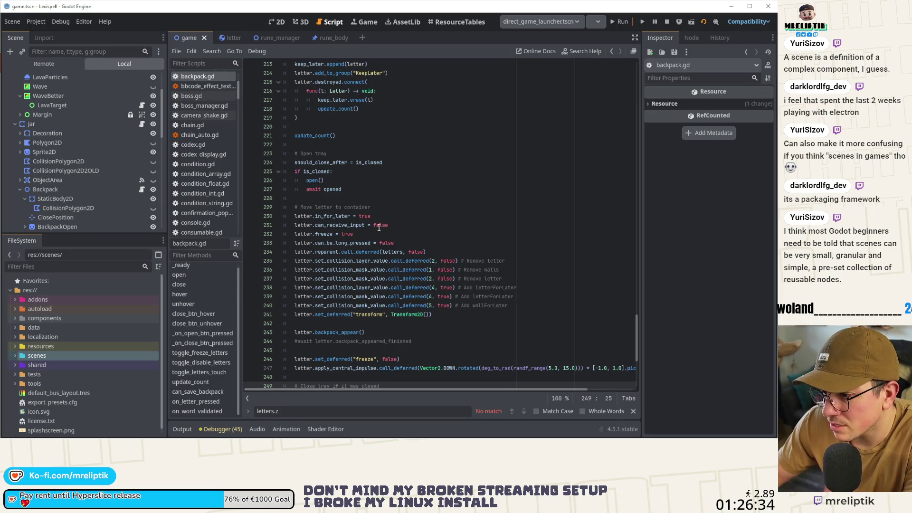
{"action": "scroll", "coordinate": [376, 217], "scroll_direction": "down", "scroll_amount": 3}
Change line 243 to letter.backpack_appear.call_deferred() and save backpack.gd
{"action": "double_click", "coordinate": [337, 252]}
{"action": "key", "text": "Left"}
{"action": "key", "text": "ctrl+Right"}
{"action": "key", "text": "ctrl+space"}
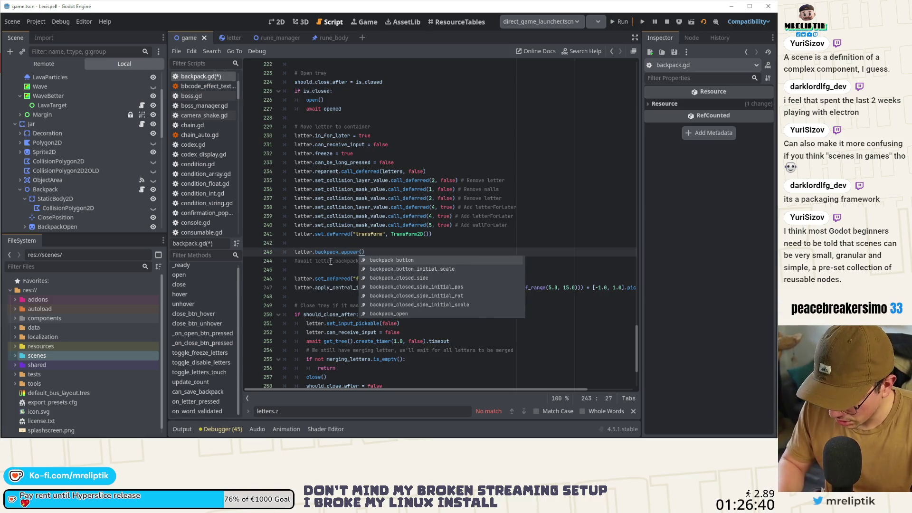
{"action": "type", "text": ".call_deferred("}
{"action": "key", "text": "ctrl+s"}
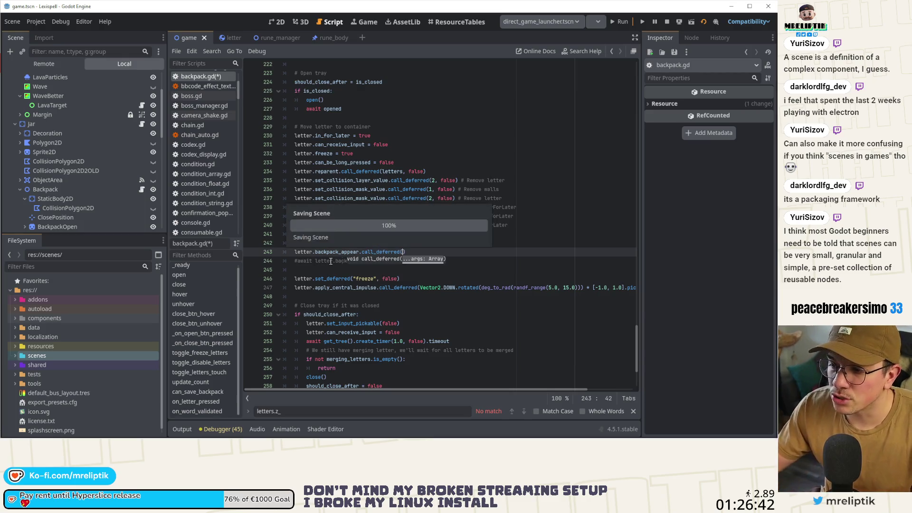
{"action": "key", "text": "End"}
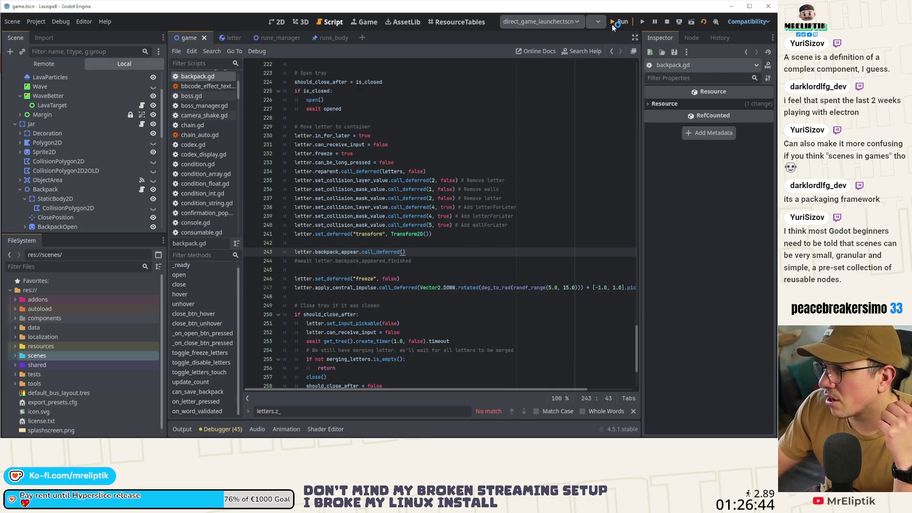
Relaunch the game and start Chapter 1 to recheck the backpack behaviour
{"action": "left_click", "coordinate": [617, 21]}
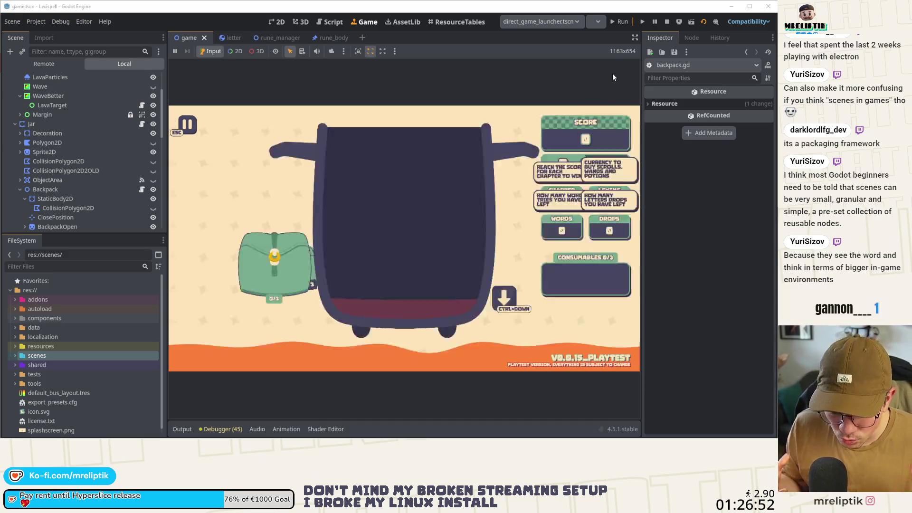
{"action": "left_click", "coordinate": [326, 242]}
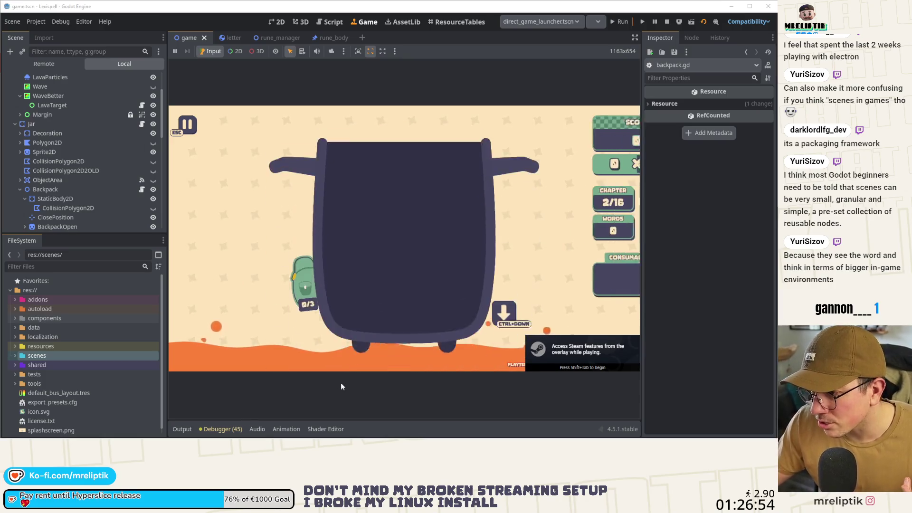
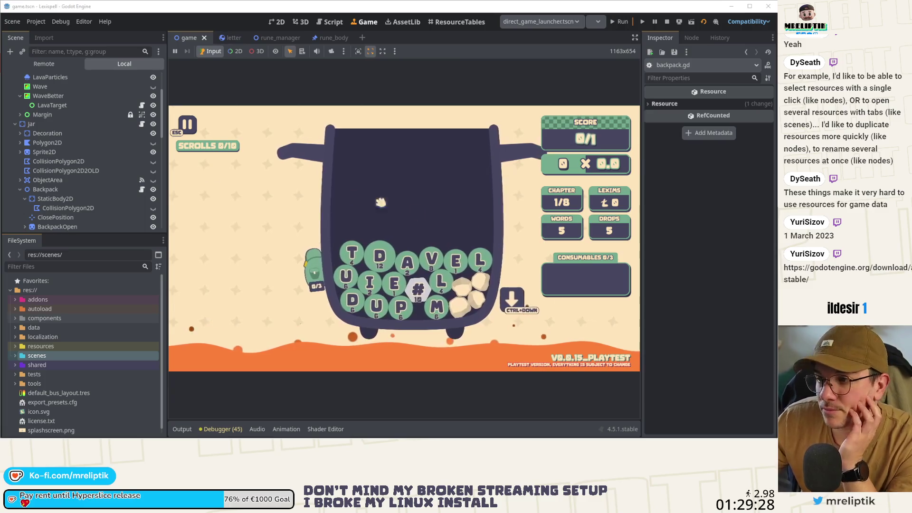
Stash the D and T tiles from the jar in the backpack
{"action": "left_click", "coordinate": [414, 297]}
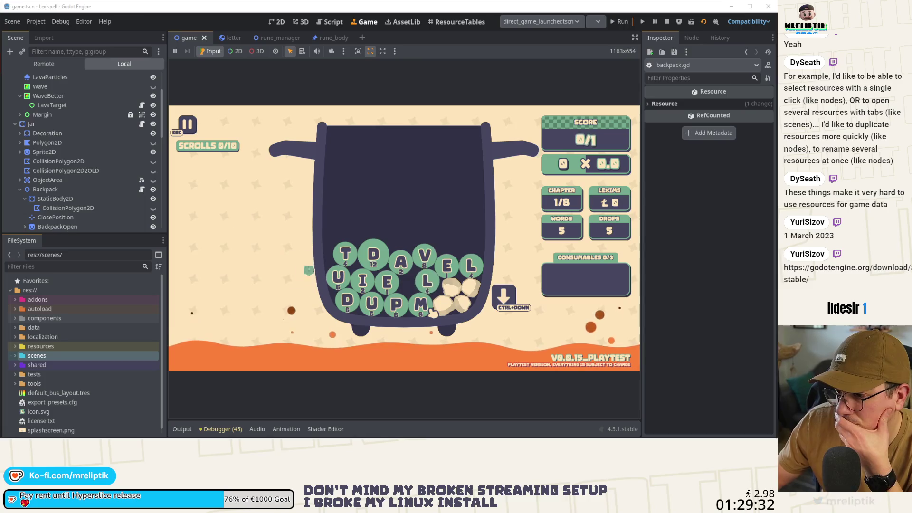
{"action": "left_click", "coordinate": [378, 262]}
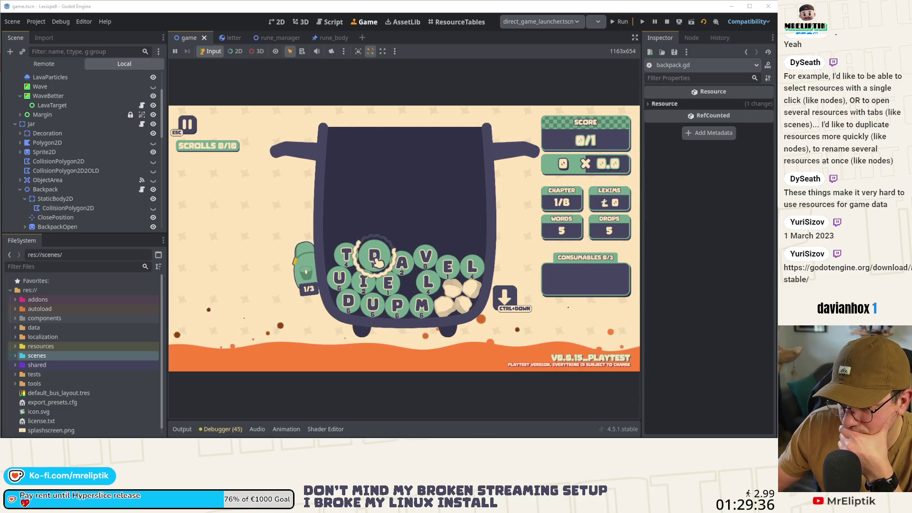
{"action": "left_click", "coordinate": [377, 262]}
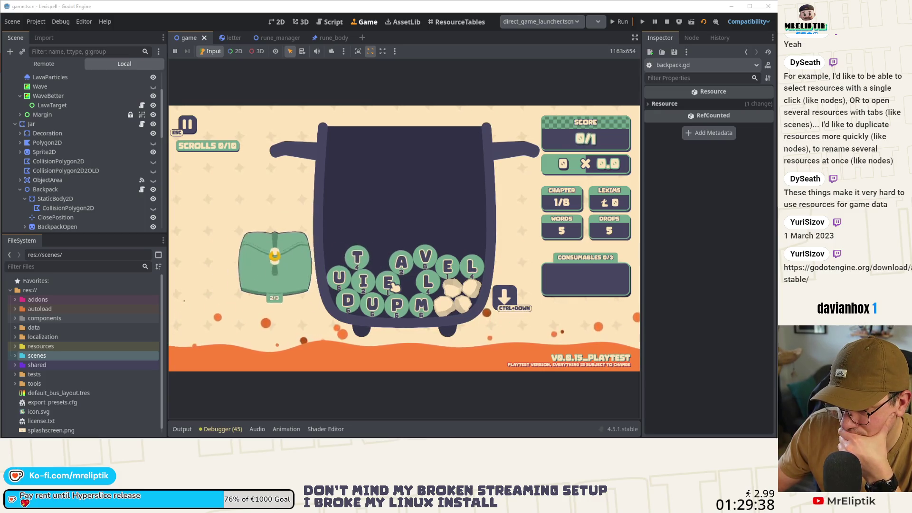
{"action": "left_click", "coordinate": [365, 267]}
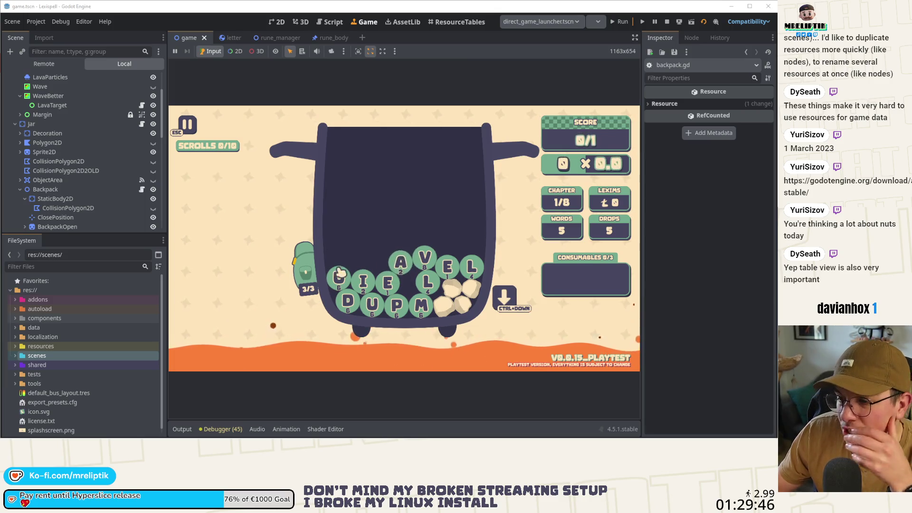
Spell DUDE starting with the backpack's D, scoring 16 × 1.7, then return to the 2D editor
{"action": "mouse_move", "coordinate": [322, 293]}
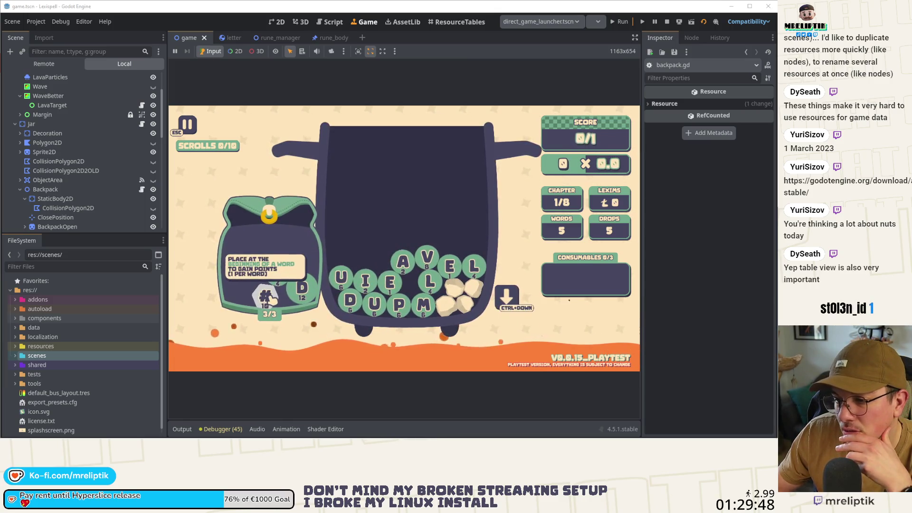
{"action": "left_click", "coordinate": [295, 288]}
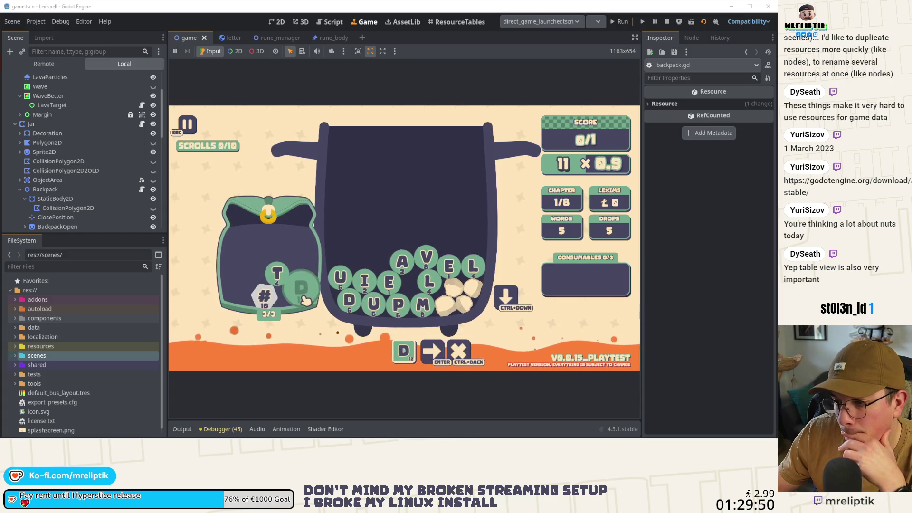
{"action": "type", "text": "u"}
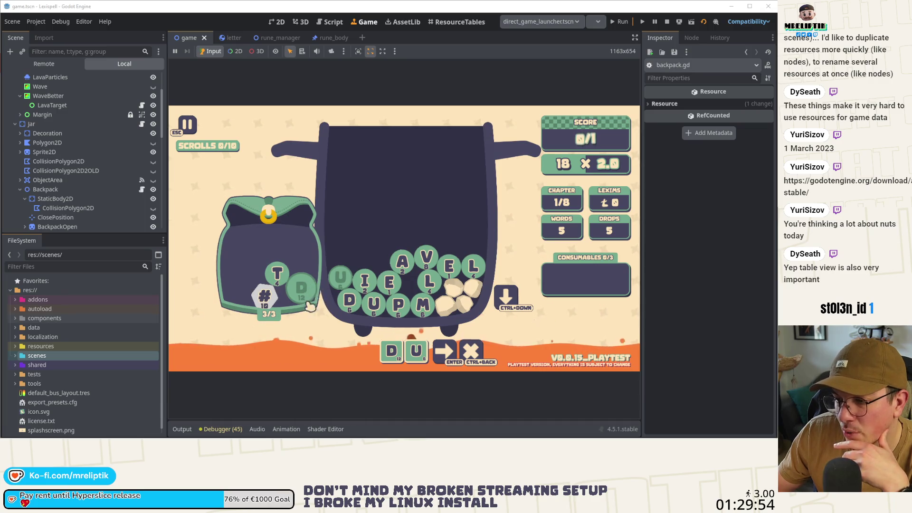
{"action": "left_click", "coordinate": [350, 300]}
{"action": "left_click", "coordinate": [387, 284]}
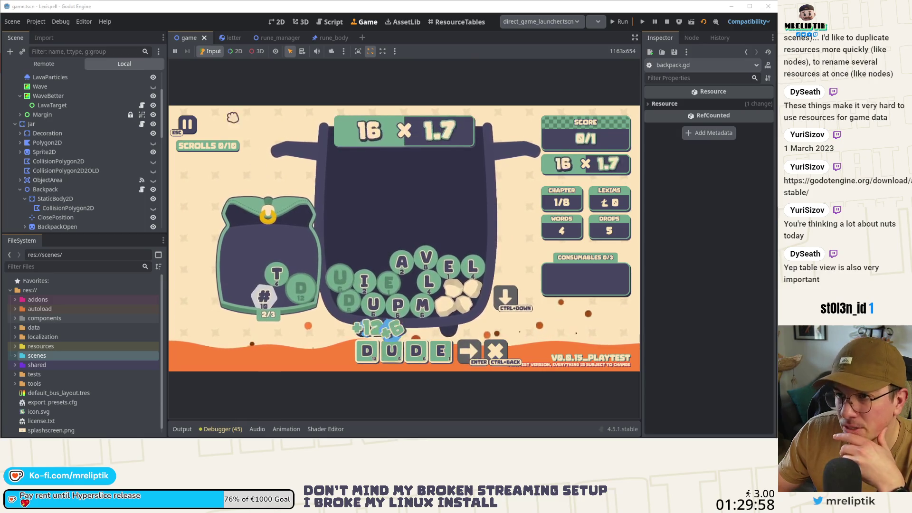
{"action": "left_click", "coordinate": [280, 23]}
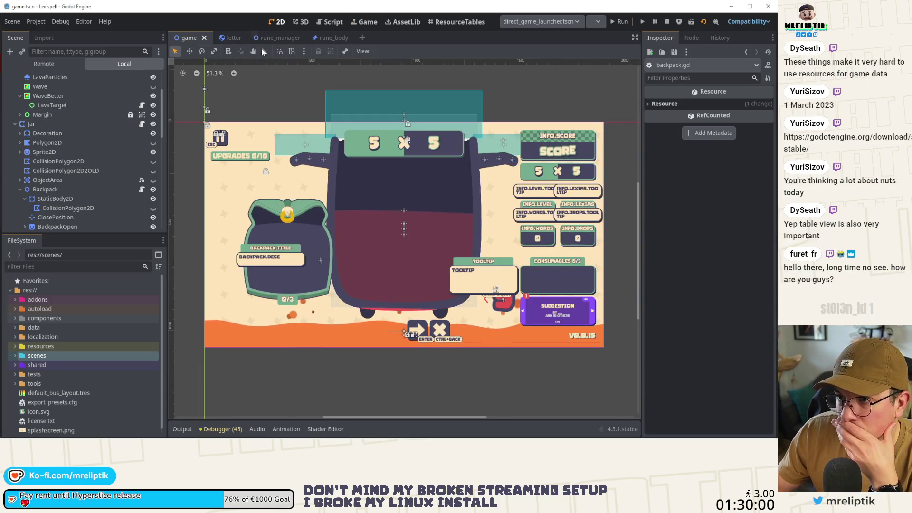
Select BackpackOpen's PreventMouseBelow and drag its edges outward to cover the open backpack
{"action": "scroll", "coordinate": [59, 211], "scroll_direction": "down", "scroll_amount": 4}
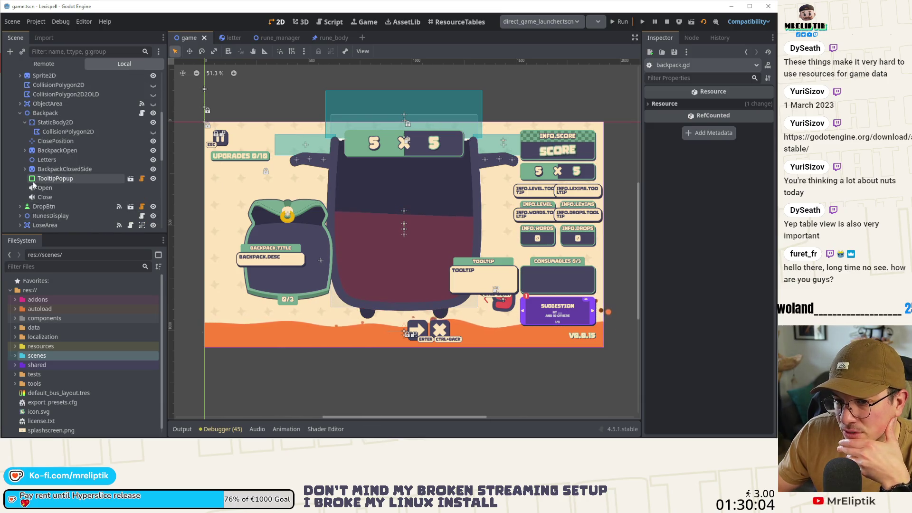
{"action": "left_click", "coordinate": [25, 150]}
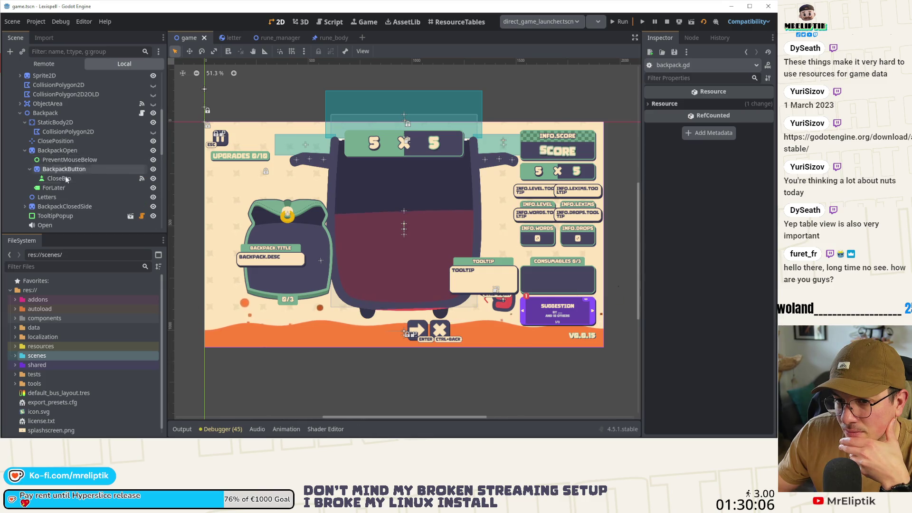
{"action": "left_click", "coordinate": [71, 160]}
{"action": "scroll", "coordinate": [290, 257], "scroll_direction": "up", "scroll_amount": 3}
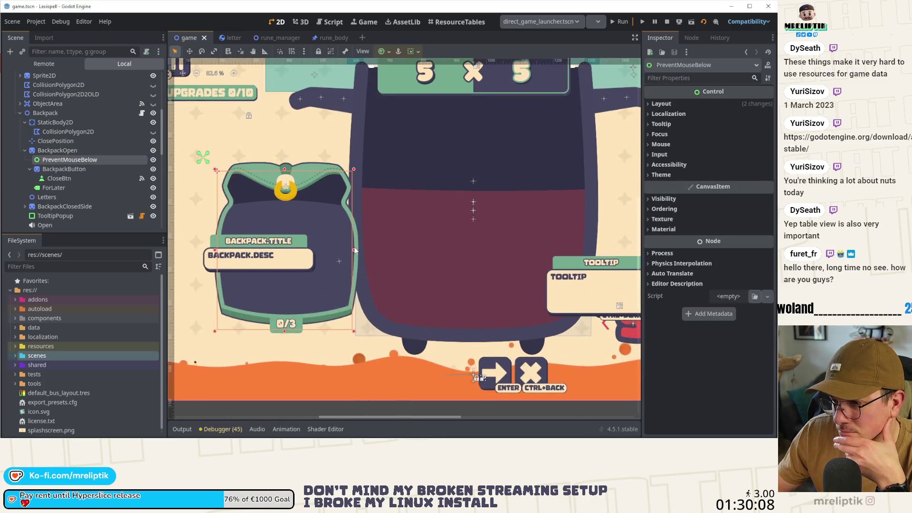
{"action": "left_click_drag", "start_coordinate": [364, 249], "coordinate": [361, 249]}
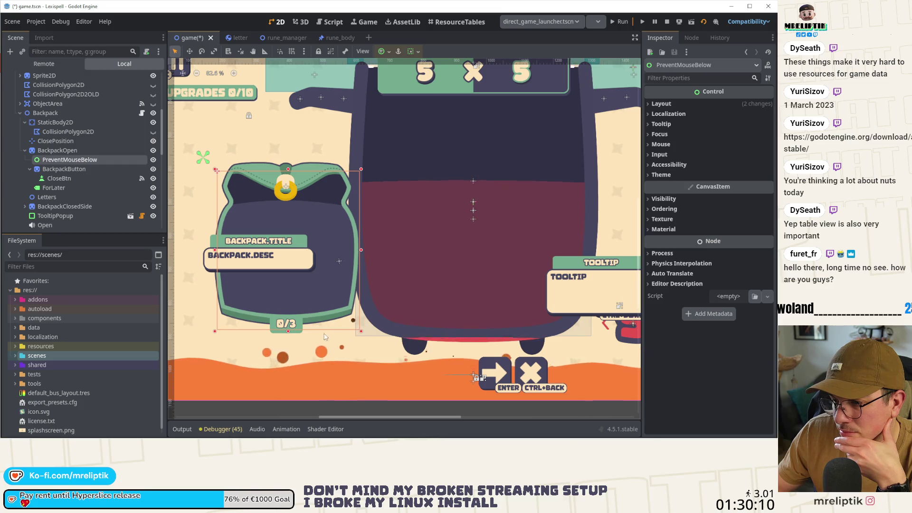
{"action": "left_click_drag", "start_coordinate": [298, 334], "coordinate": [298, 338]}
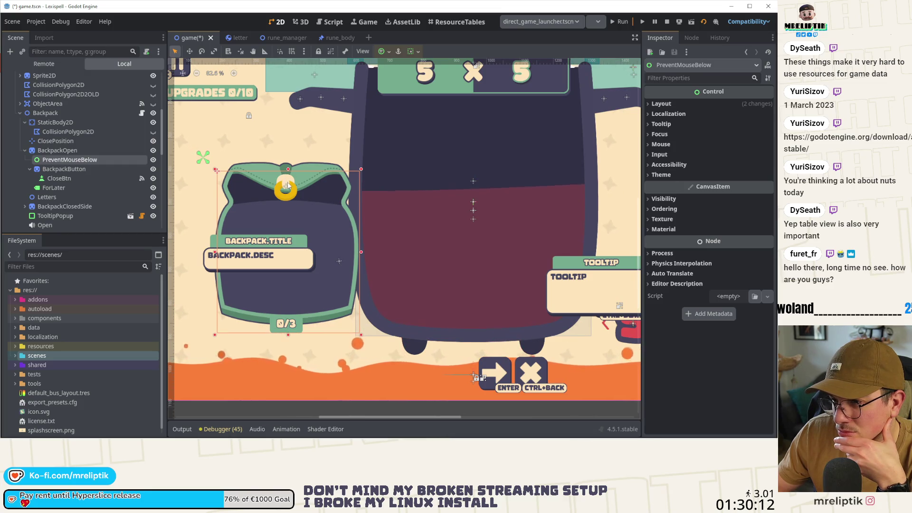
{"action": "left_click_drag", "start_coordinate": [289, 170], "coordinate": [287, 161]}
{"action": "left_click_drag", "start_coordinate": [216, 248], "coordinate": [213, 248]}
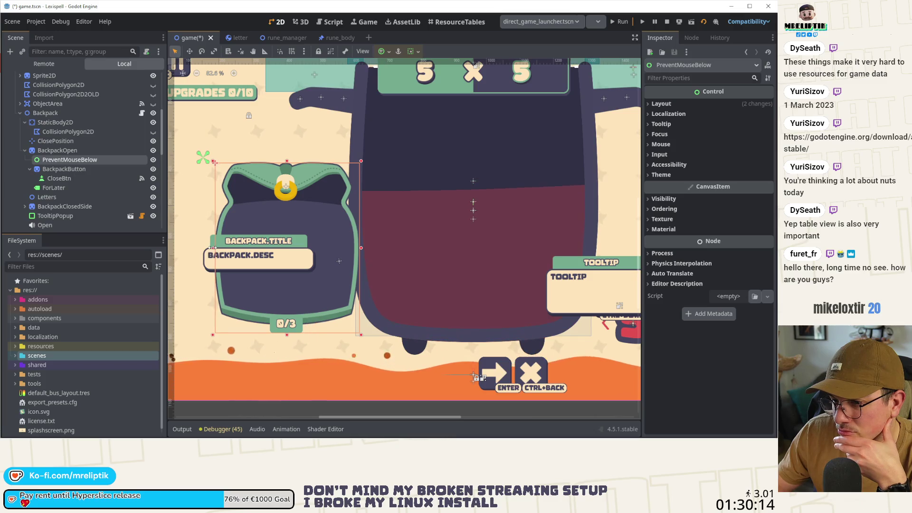
Check the node's Mouse handling settings in the Inspector and save the game scene
{"action": "left_click", "coordinate": [654, 135]}
{"action": "left_click", "coordinate": [653, 135]}
{"action": "left_click", "coordinate": [660, 144]}
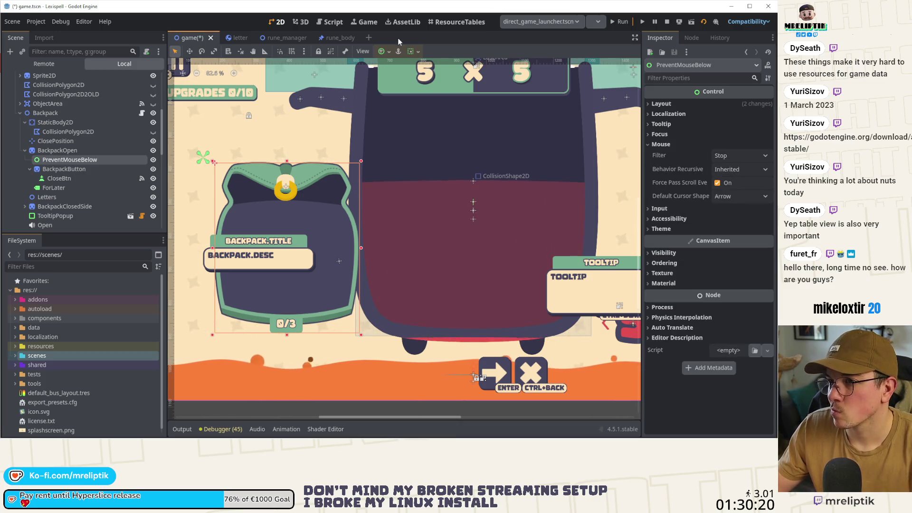
{"action": "key", "text": "ctrl+s"}
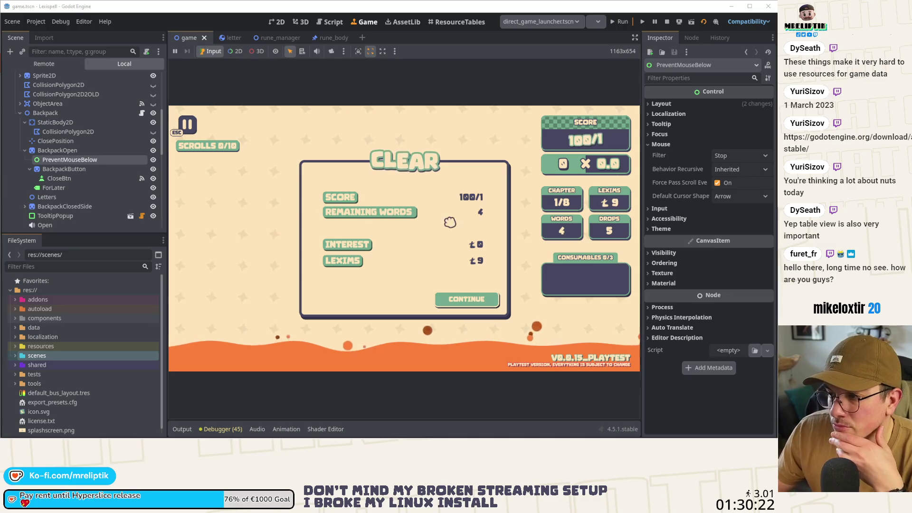
Continue past the results, buy scrolls in the shop, and start chapter 2
{"action": "left_click", "coordinate": [466, 295]}
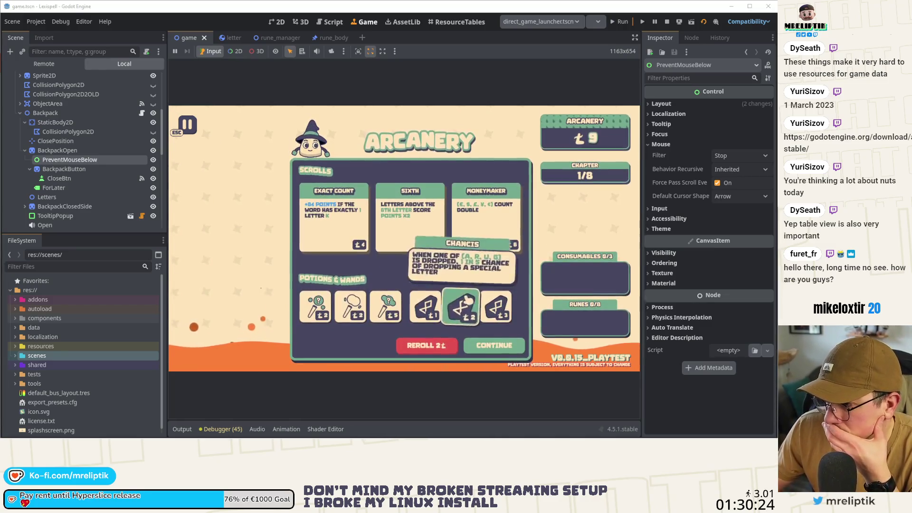
{"action": "left_click", "coordinate": [460, 235]}
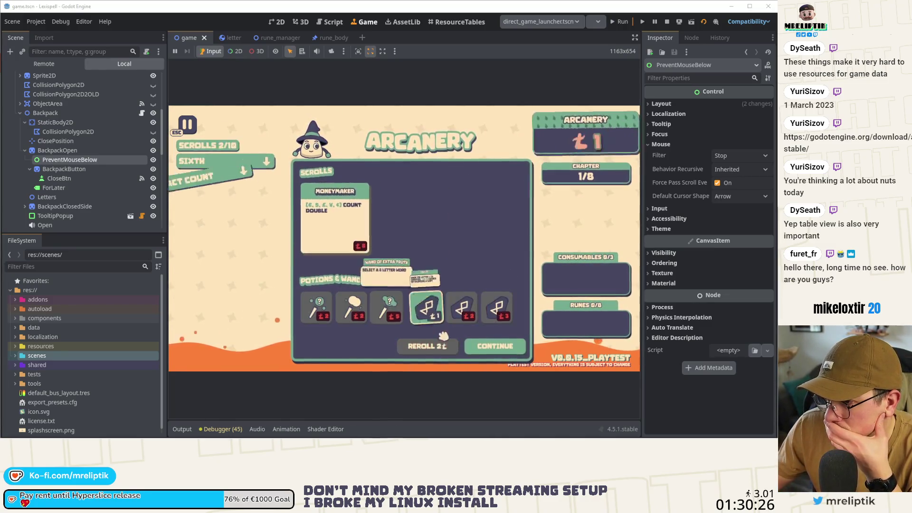
{"action": "left_click", "coordinate": [470, 343]}
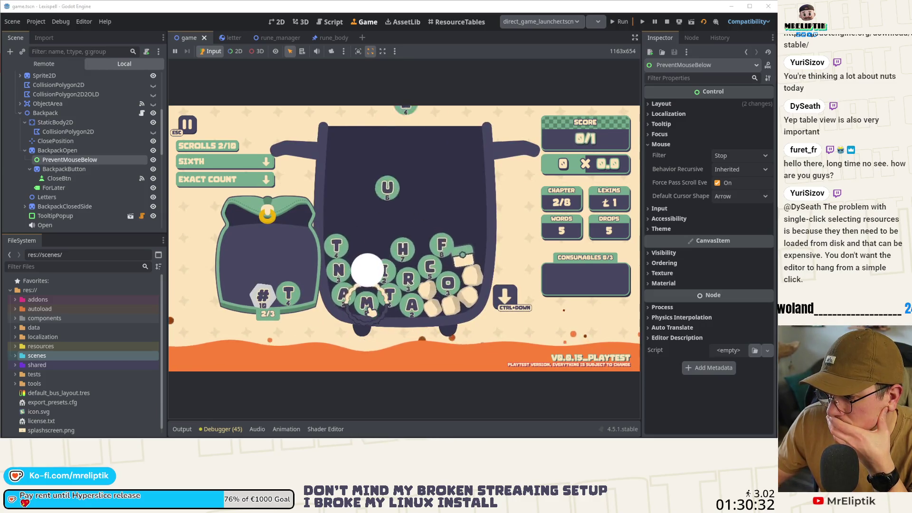
Stash the M tile, submit the word TON, and dismiss the chapter results
{"action": "left_click", "coordinate": [370, 311]}
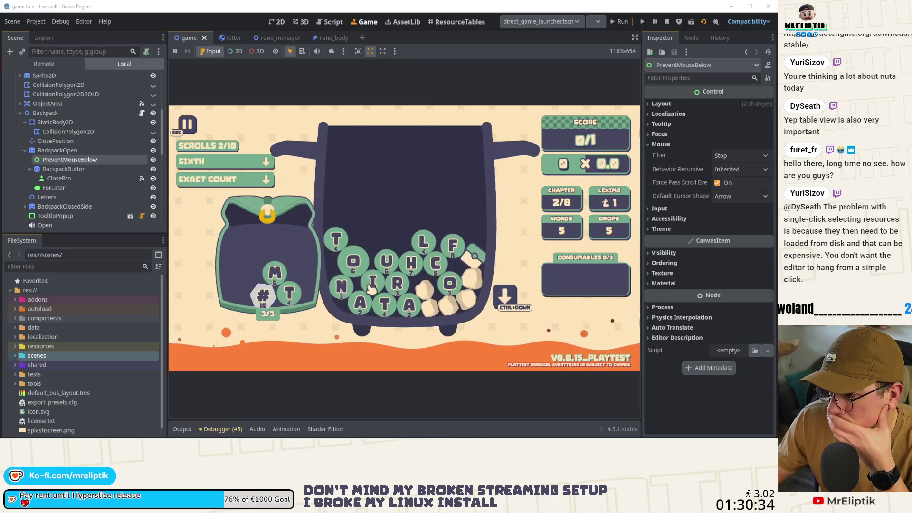
{"action": "type", "text": "to"}
{"action": "left_click", "coordinate": [352, 294]}
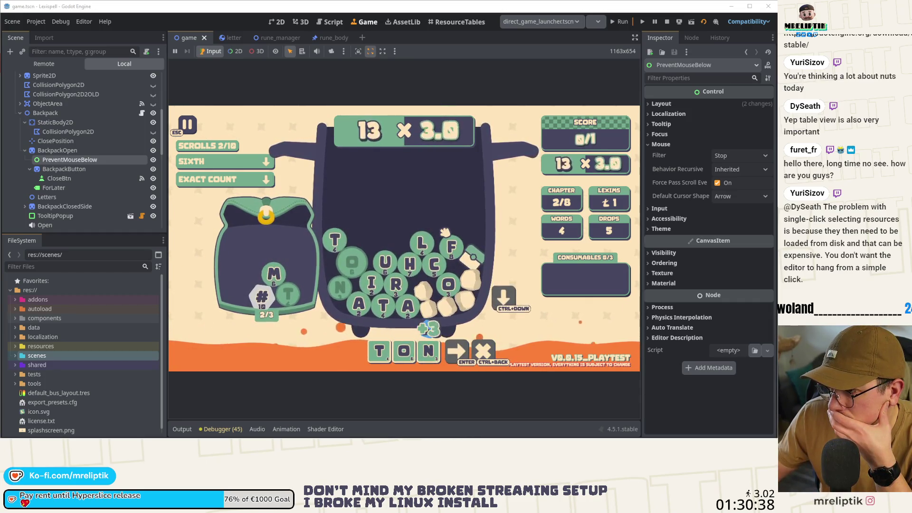
{"action": "key", "text": "Return"}
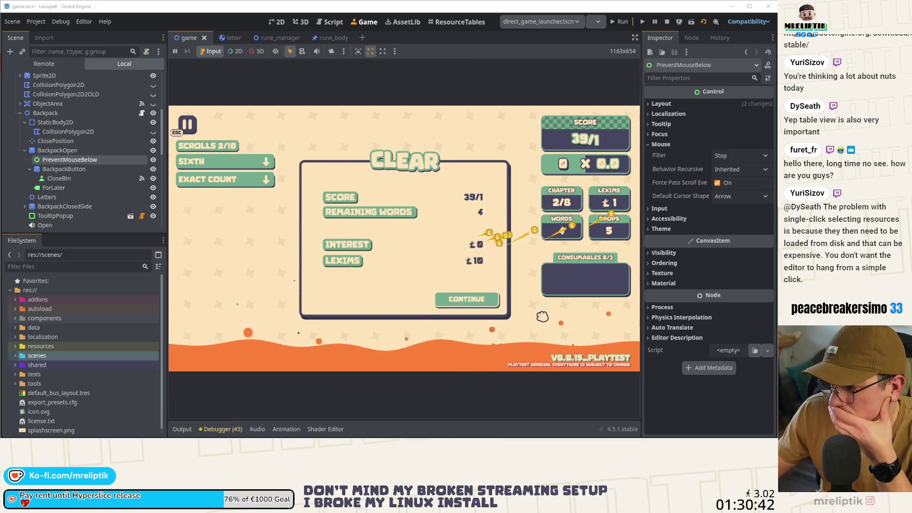
{"action": "key", "text": "Return"}
Buy the Shape Symmetry scroll, start chapter 3, then stop the playtest on backpack.gd
{"action": "left_click", "coordinate": [469, 318]}
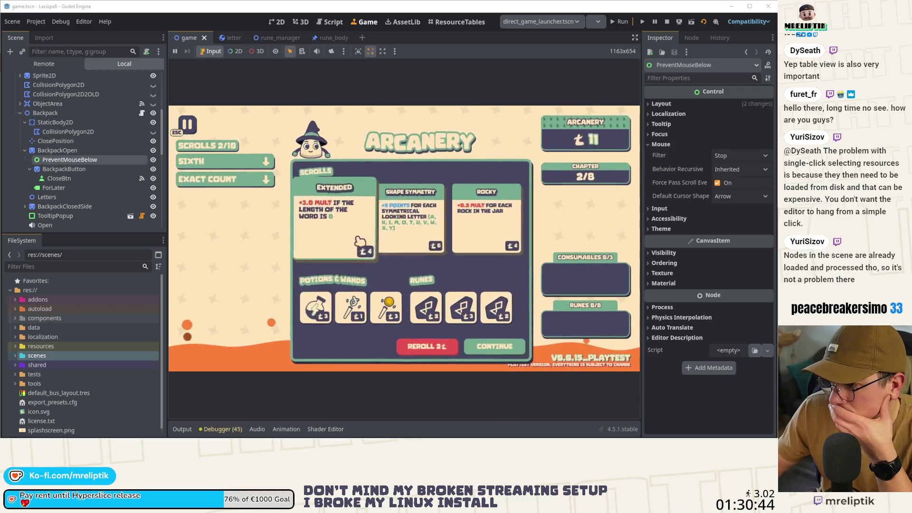
{"action": "left_click", "coordinate": [494, 345]}
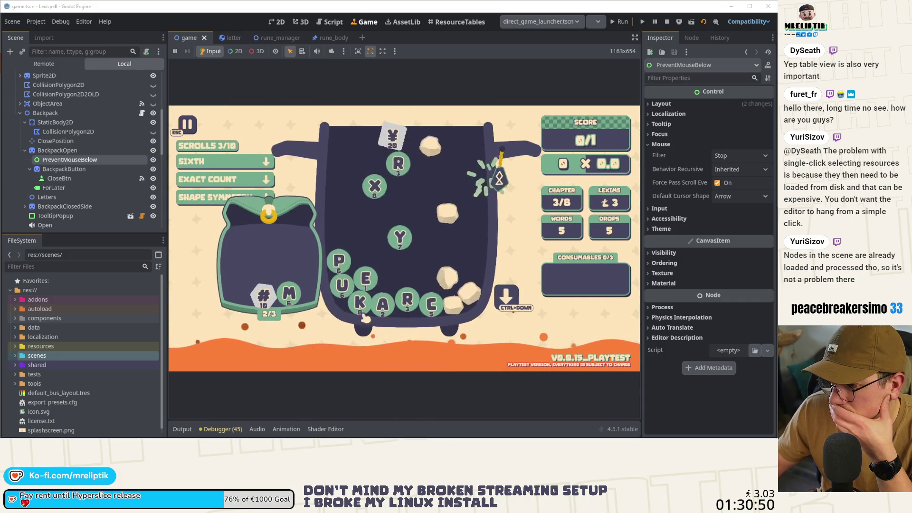
{"action": "mouse_move", "coordinate": [449, 250]}
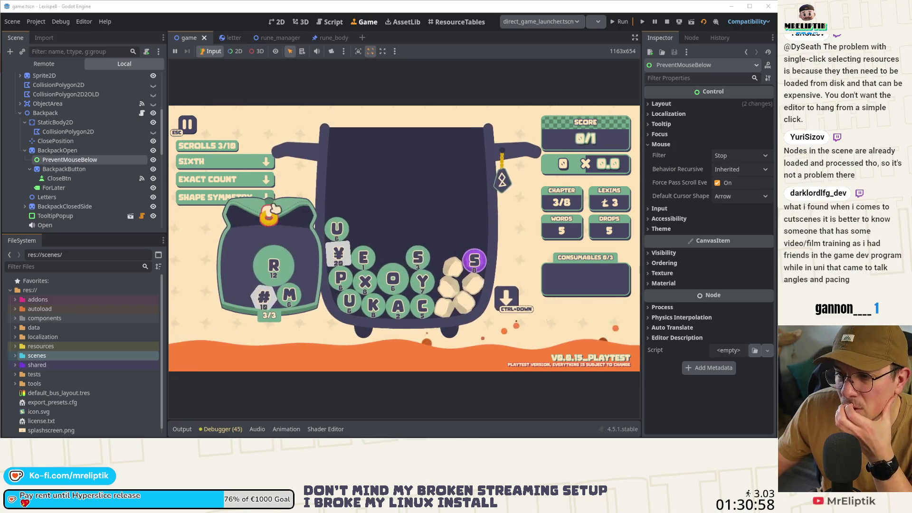
{"action": "left_click", "coordinate": [665, 23]}
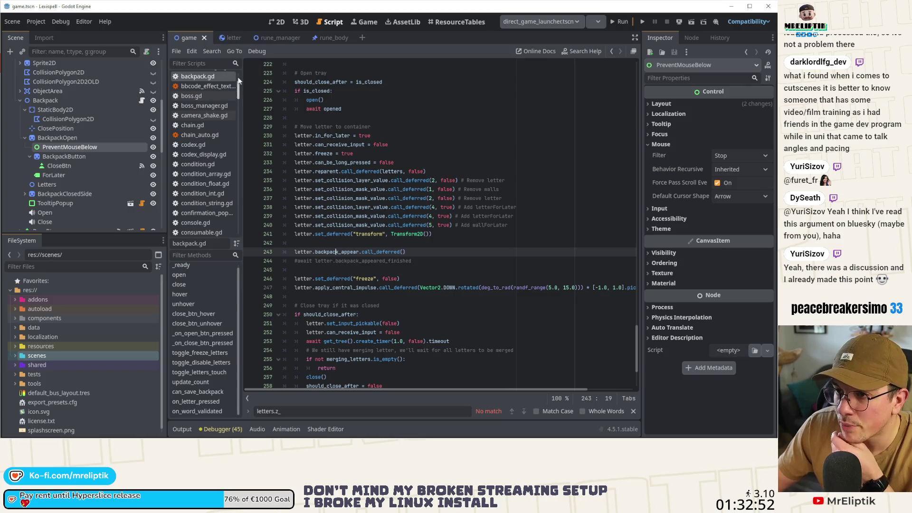
In the letter scene's 2D view, select the DustExplosionSpawner node
{"action": "left_click", "coordinate": [237, 39]}
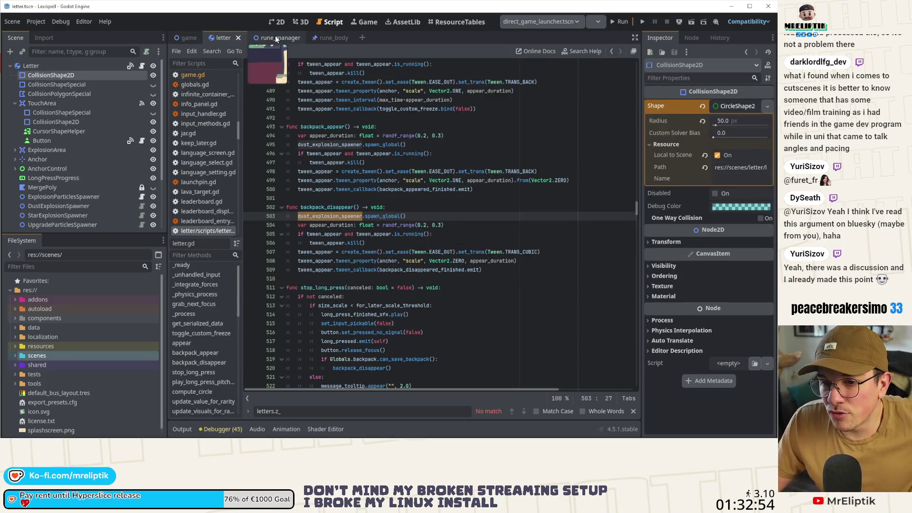
{"action": "left_click", "coordinate": [275, 35]}
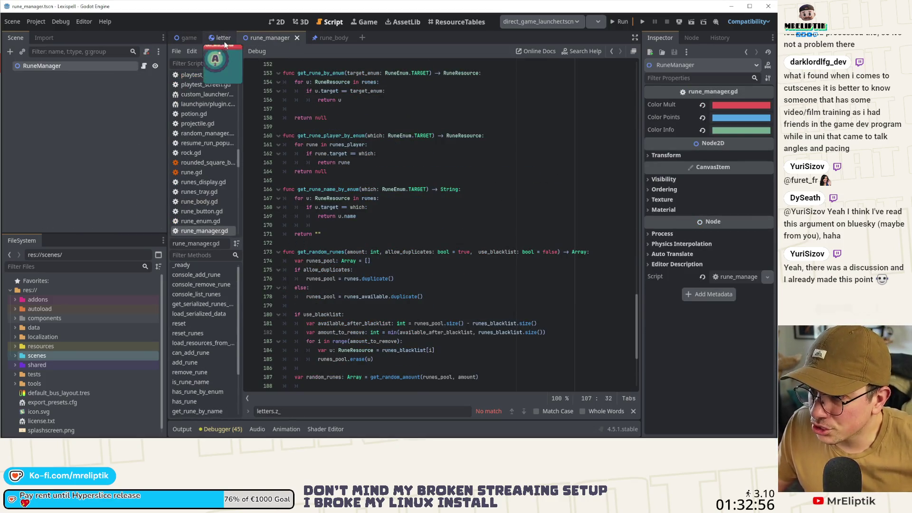
{"action": "left_click", "coordinate": [281, 24]}
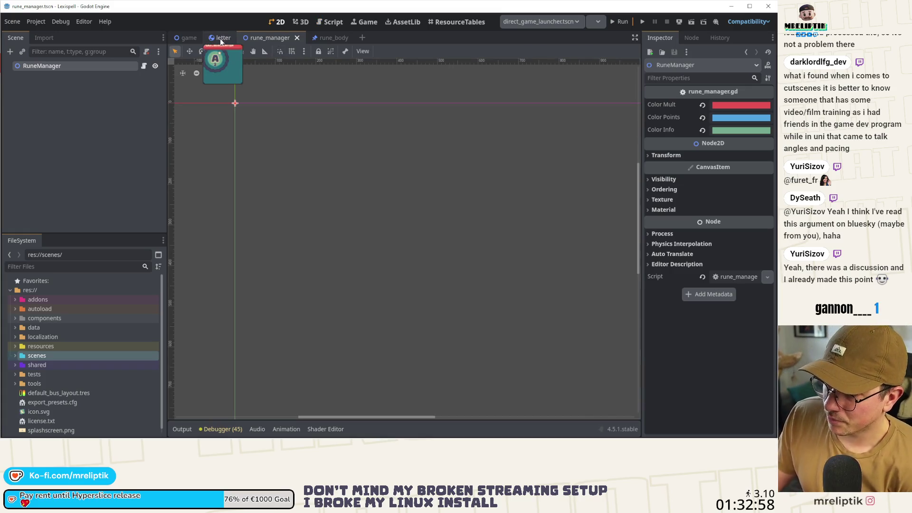
{"action": "left_click", "coordinate": [220, 37]}
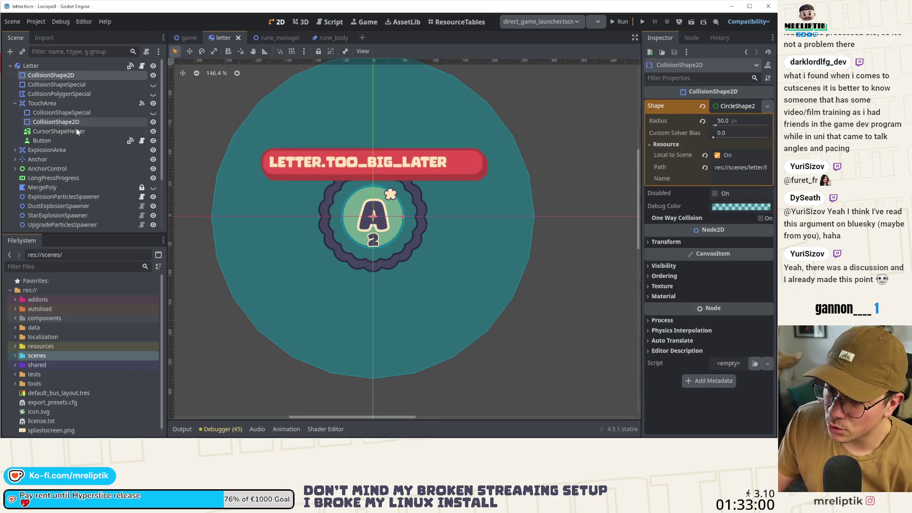
{"action": "scroll", "coordinate": [61, 188], "scroll_direction": "down", "scroll_amount": 2}
{"action": "left_click", "coordinate": [64, 156]}
{"action": "left_click", "coordinate": [62, 166]}
Look over the spawner's Inspector properties, then open its attached spawner.gd script
{"action": "left_click", "coordinate": [665, 211]}
{"action": "left_click", "coordinate": [661, 211]}
{"action": "left_click", "coordinate": [656, 231]}
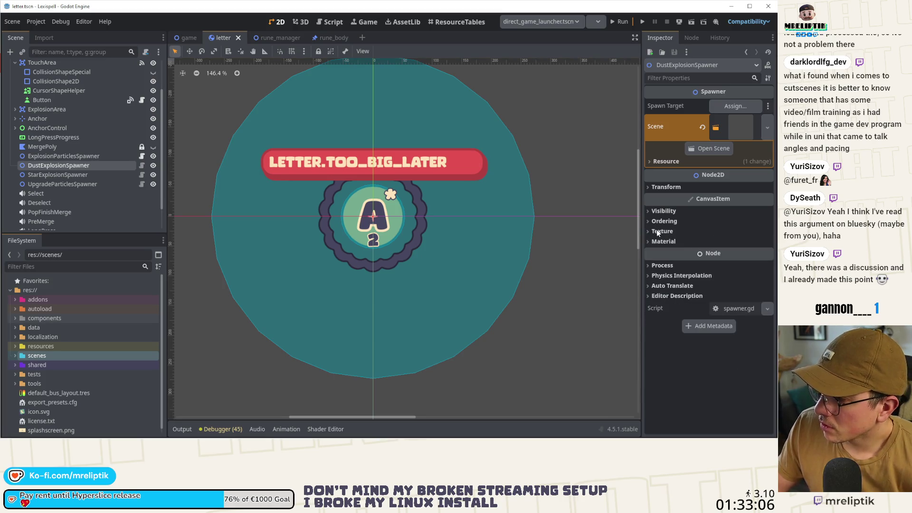
{"action": "left_click", "coordinate": [657, 231]}
{"action": "left_click", "coordinate": [141, 165]}
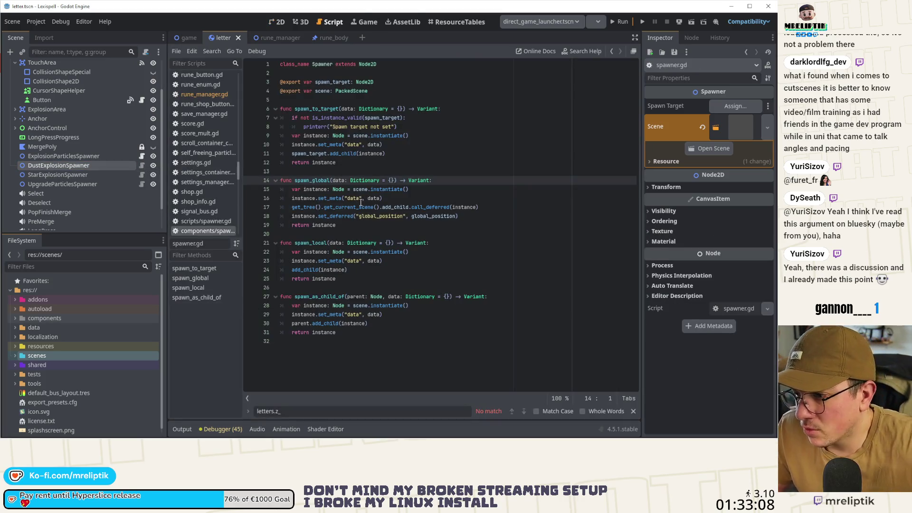
Add 'override_index: int = 0' as the first parameter of spawn_global
{"action": "left_click", "coordinate": [331, 180]}
{"action": "mouse_move", "coordinate": [331, 210]}
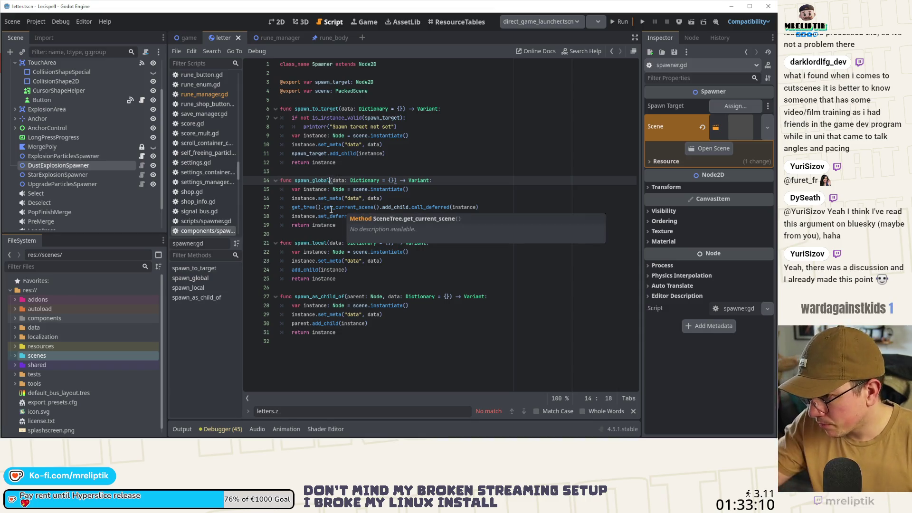
{"action": "left_click", "coordinate": [334, 180]}
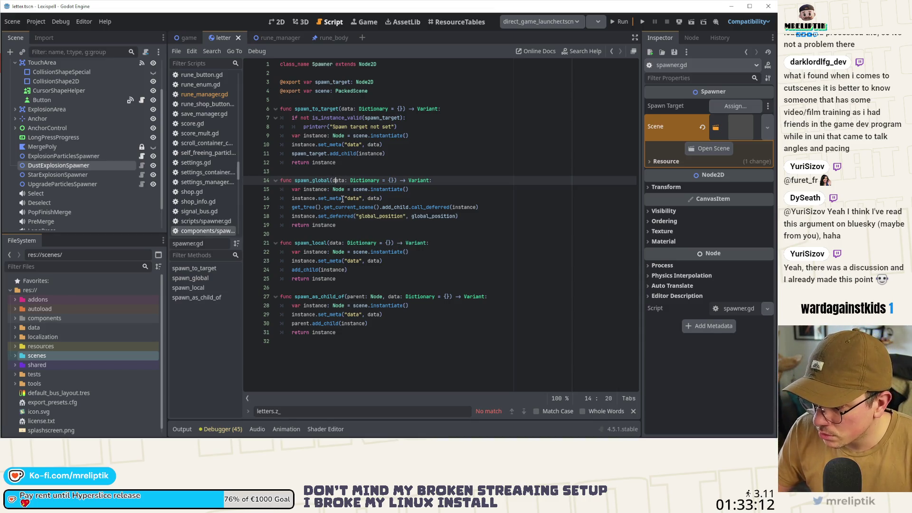
{"action": "key", "text": "Left"}
{"action": "type", "text": "z_index:"}
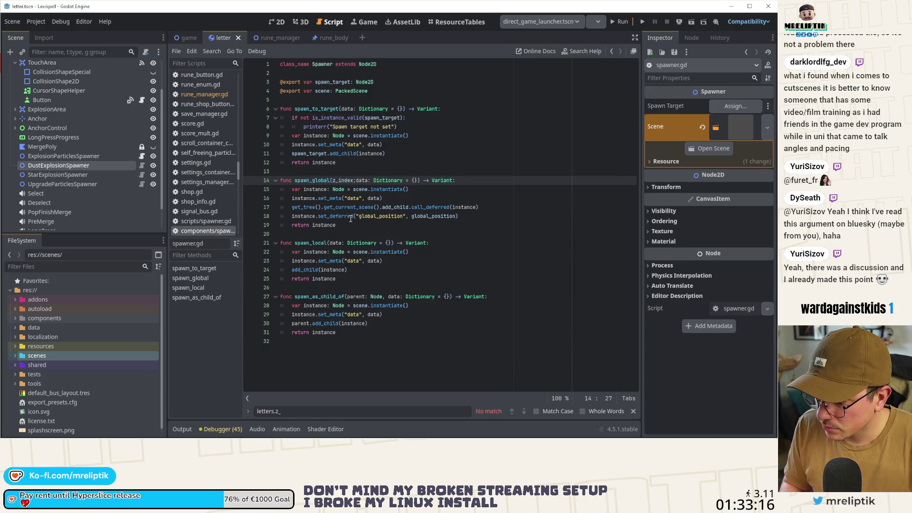
{"action": "key", "text": "BackSpace"}
{"action": "key", "text": "BackSpace"}
{"action": "key", "text": "BackSpace"}
{"action": "type", "text": "index"}
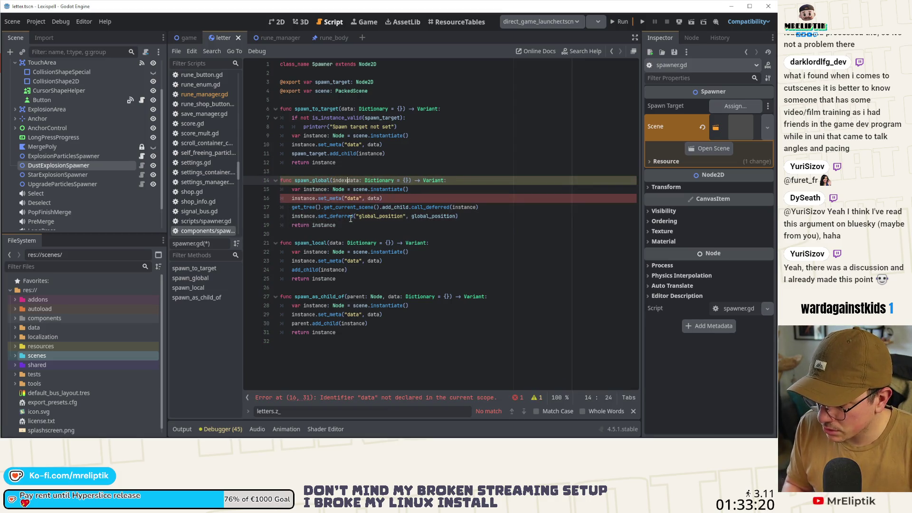
{"action": "type", "text": ": float"}
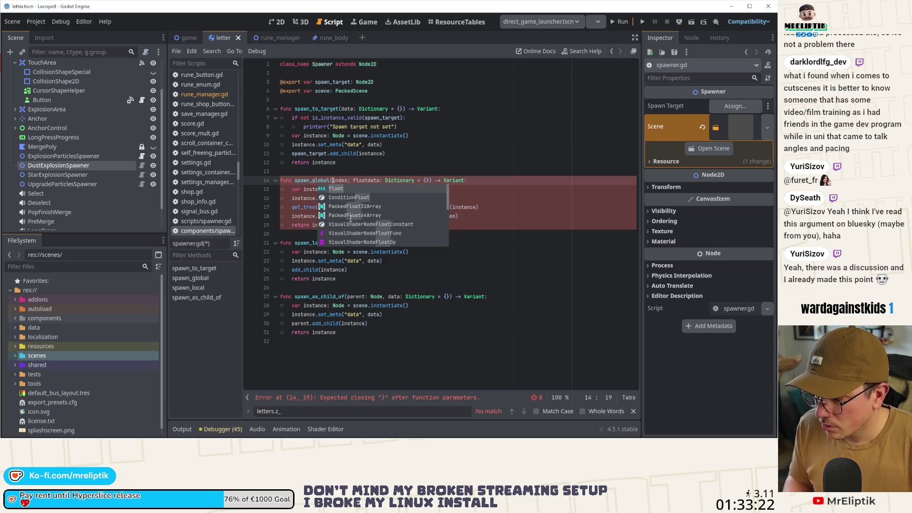
{"action": "type", "text": "override_"}
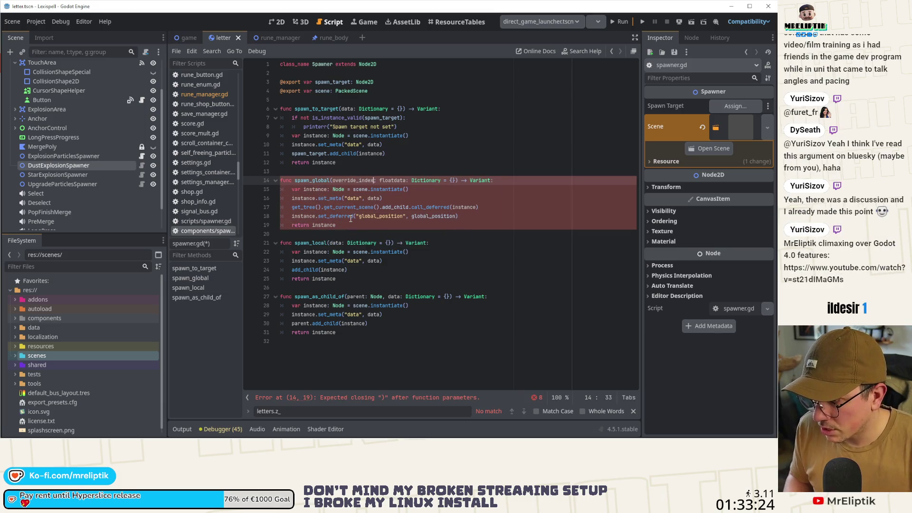
{"action": "key", "text": "Right"}
{"action": "key", "text": "Right"}
{"action": "key", "text": "Right"}
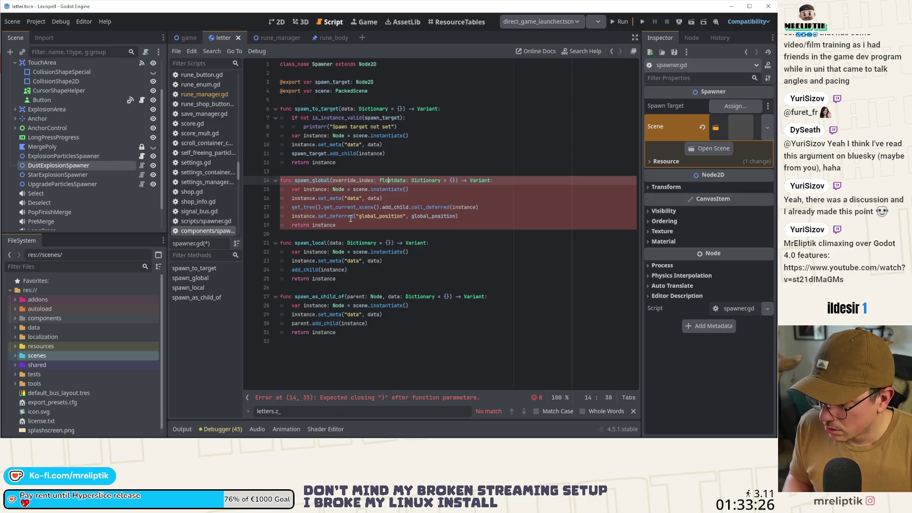
{"action": "key", "text": "BackSpace"}
{"action": "key", "text": "BackSpace"}
{"action": "key", "text": "BackSpace"}
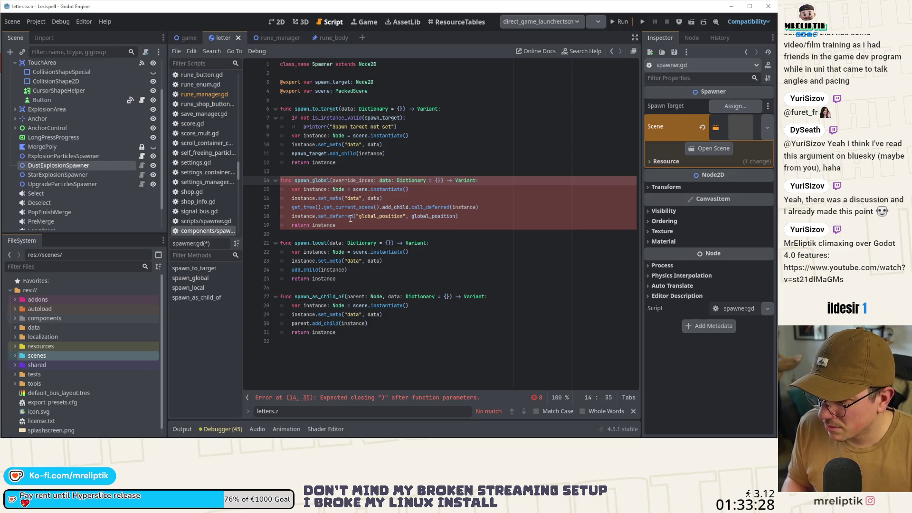
{"action": "type", "text": "int = 0."}
{"action": "key", "text": "BackSpace"}
{"action": "type", "text": ","}
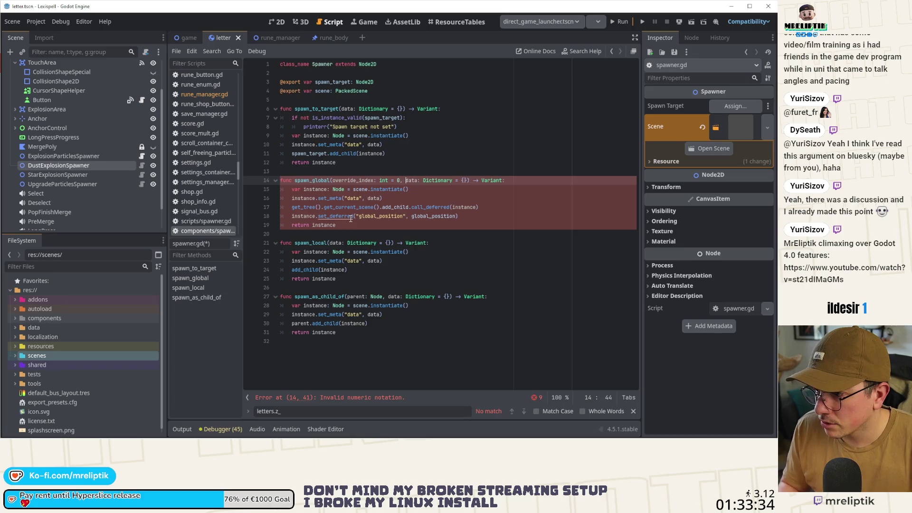
Below the set_meta line, set instance.z_index to override_index
{"action": "double_click", "coordinate": [353, 180]}
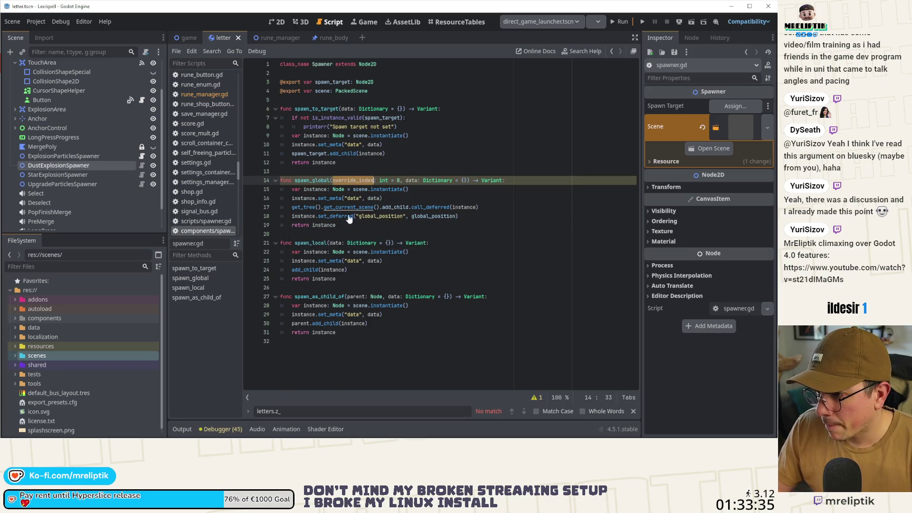
{"action": "left_click", "coordinate": [400, 199]}
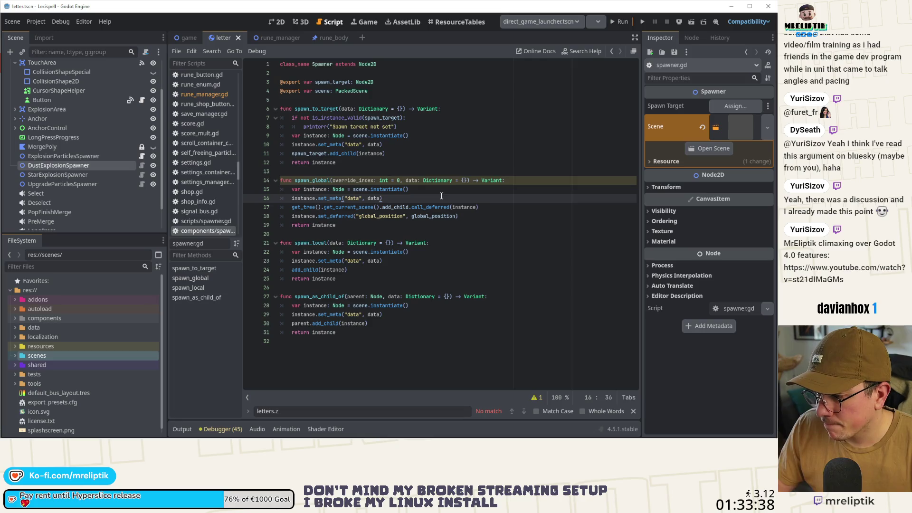
{"action": "left_click", "coordinate": [403, 181]}
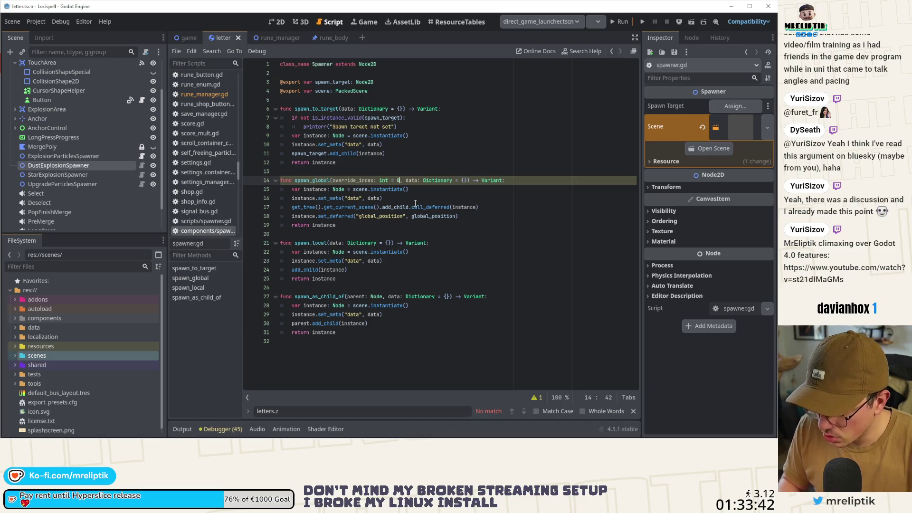
{"action": "double_click", "coordinate": [364, 181]}
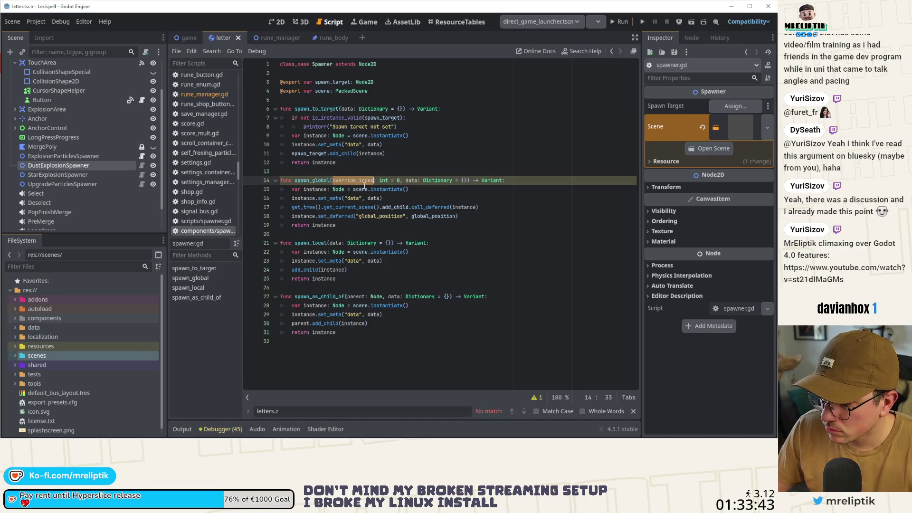
{"action": "left_click", "coordinate": [395, 199]}
{"action": "key", "text": "Return"}
{"action": "type", "text": "instance.z_indde"}
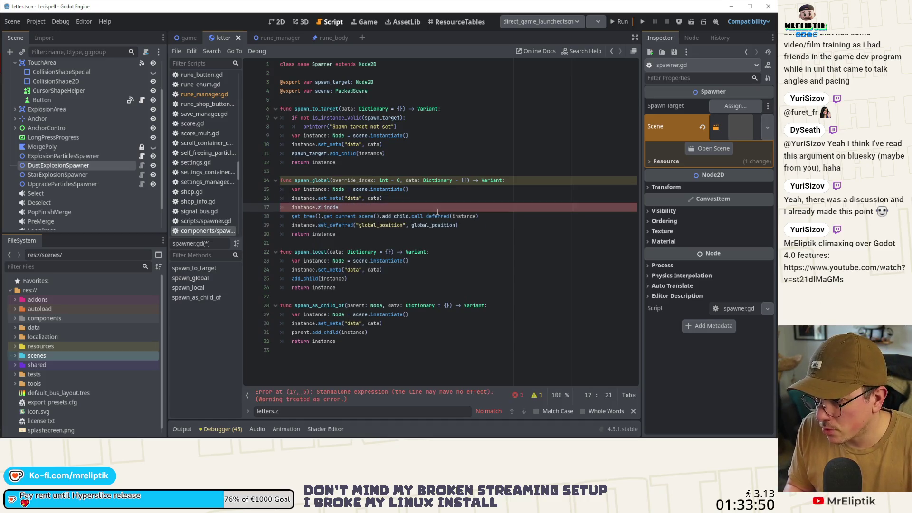
{"action": "type", "text": "x = override_index"}
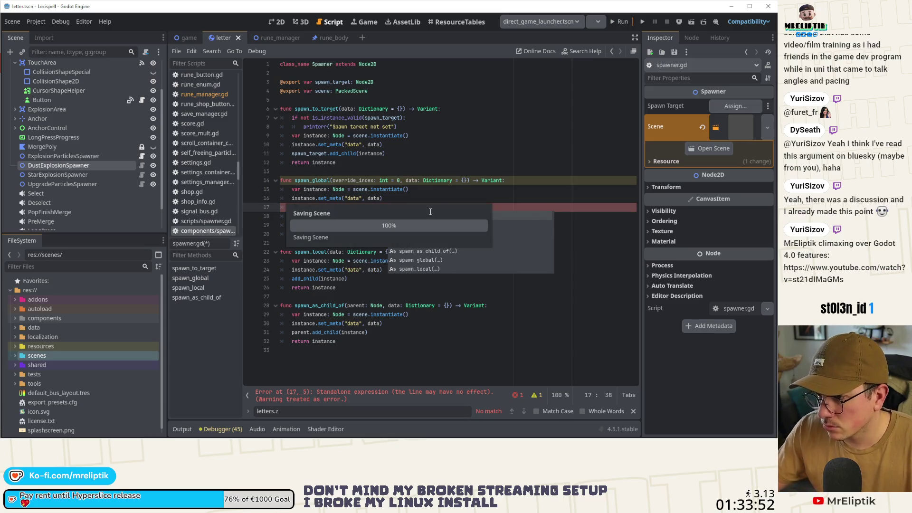
Switch to letter.gd and search it for spawn_global calls
{"action": "double_click", "coordinate": [312, 181]}
{"action": "key", "text": "ctrl+c"}
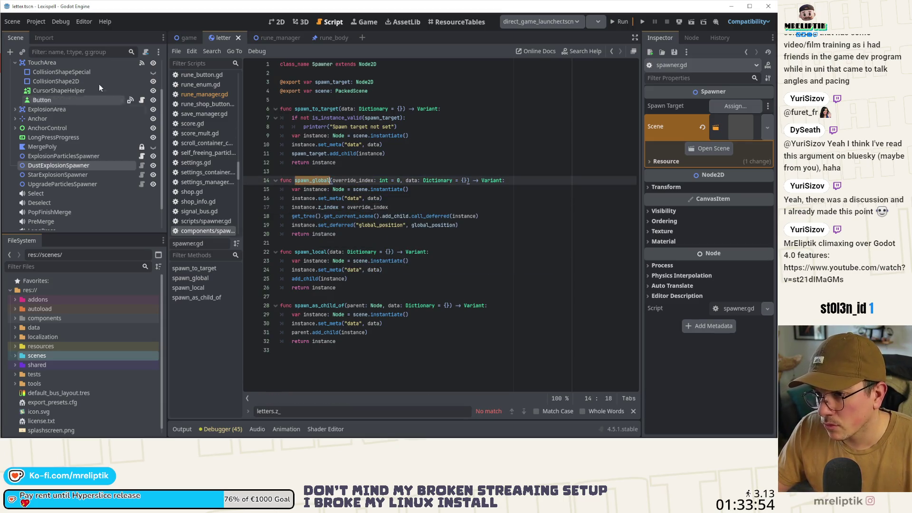
{"action": "scroll", "coordinate": [145, 74], "scroll_direction": "up", "scroll_amount": 2}
{"action": "left_click", "coordinate": [142, 67]}
{"action": "left_click", "coordinate": [409, 233]}
{"action": "key", "text": "ctrl+f"}
{"action": "key", "text": "ctrl+v"}
Step through the spawn_global matches to the backpack_disappear call on line 503
{"action": "left_click", "coordinate": [523, 412]}
{"action": "left_click", "coordinate": [524, 412]}
{"action": "left_click", "coordinate": [523, 411]}
{"action": "left_click", "coordinate": [524, 412]}
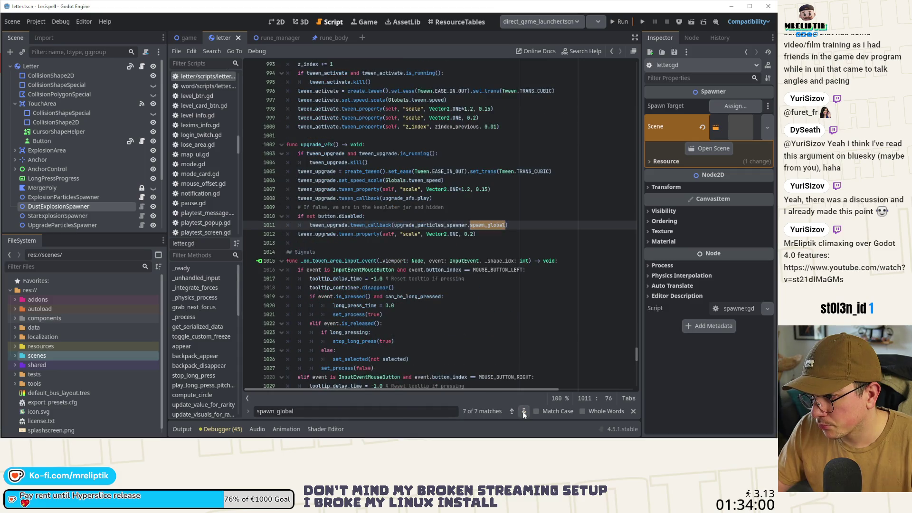
{"action": "left_click", "coordinate": [524, 411]}
{"action": "left_click", "coordinate": [524, 411]}
{"action": "left_click", "coordinate": [523, 411]}
{"action": "left_click", "coordinate": [524, 411]}
{"action": "left_click", "coordinate": [524, 412]}
{"action": "left_click", "coordinate": [524, 412]}
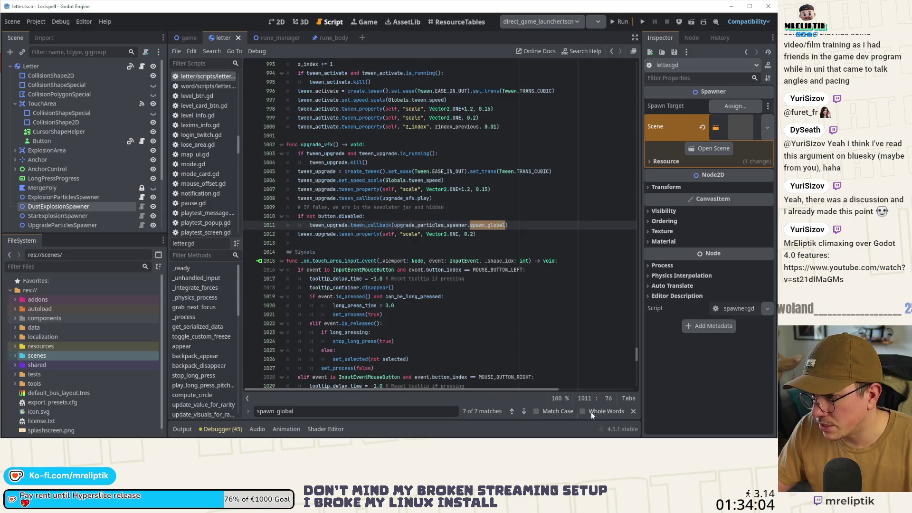
{"action": "scroll", "coordinate": [489, 386], "scroll_direction": "up", "scroll_amount": 3}
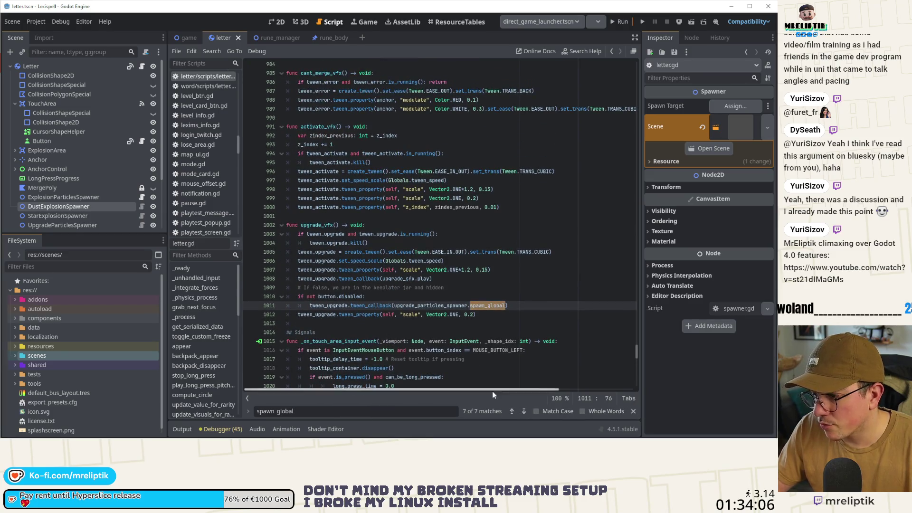
{"action": "left_click", "coordinate": [512, 412]}
{"action": "left_click", "coordinate": [512, 412]}
{"action": "left_click", "coordinate": [513, 412]}
{"action": "left_click", "coordinate": [513, 412]}
{"action": "left_click", "coordinate": [512, 412]}
Pass 2.0 as that call's override index, then save and run the game
{"action": "left_click", "coordinate": [404, 243]}
{"action": "key", "text": "Up"}
{"action": "key", "text": "Up"}
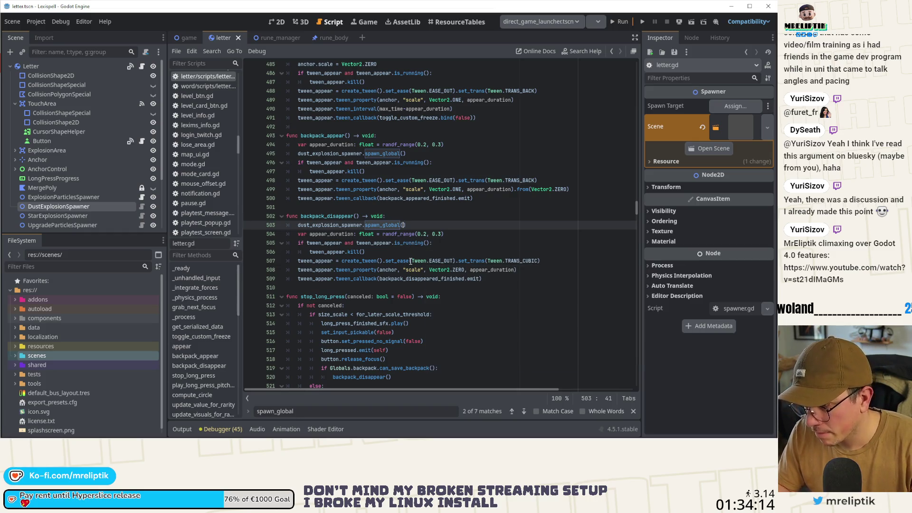
{"action": "type", "text": "2.0"}
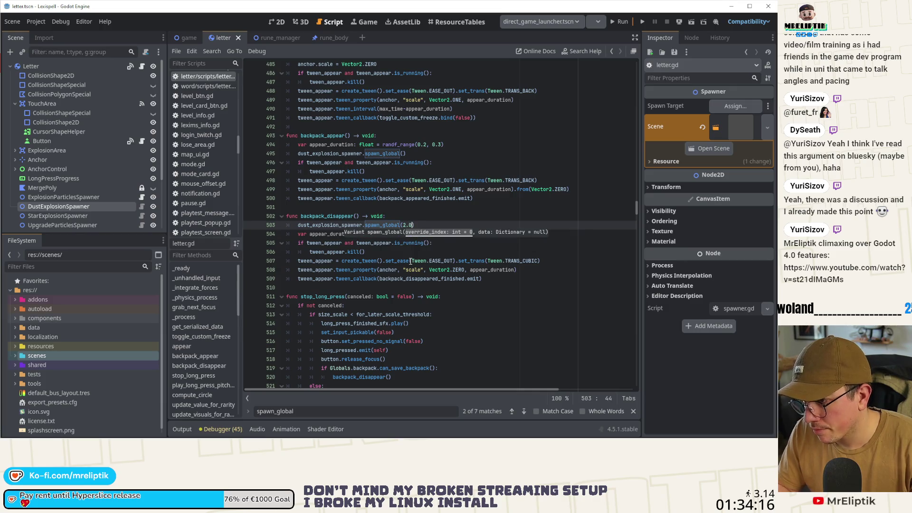
{"action": "key", "text": "ctrl+s"}
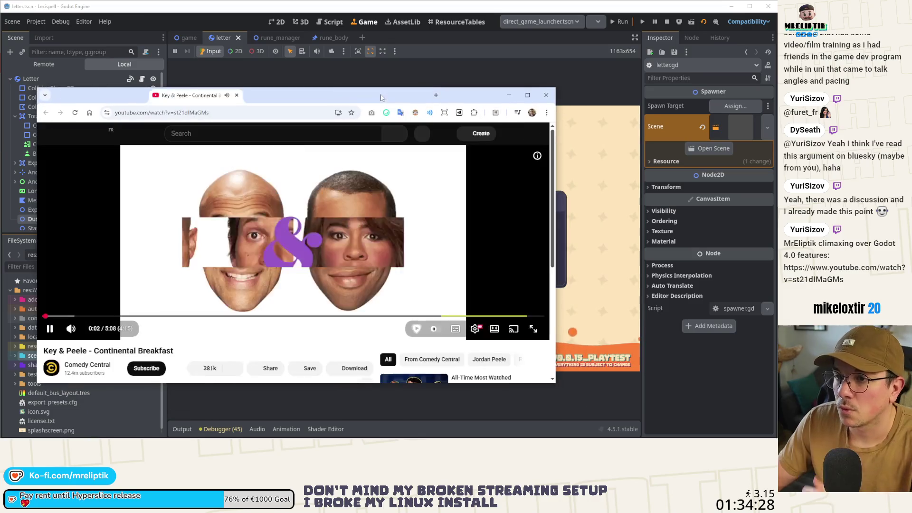
{"action": "left_click_drag", "start_coordinate": [378, 95], "coordinate": [380, 96]}
{"action": "double_click", "coordinate": [380, 97]}
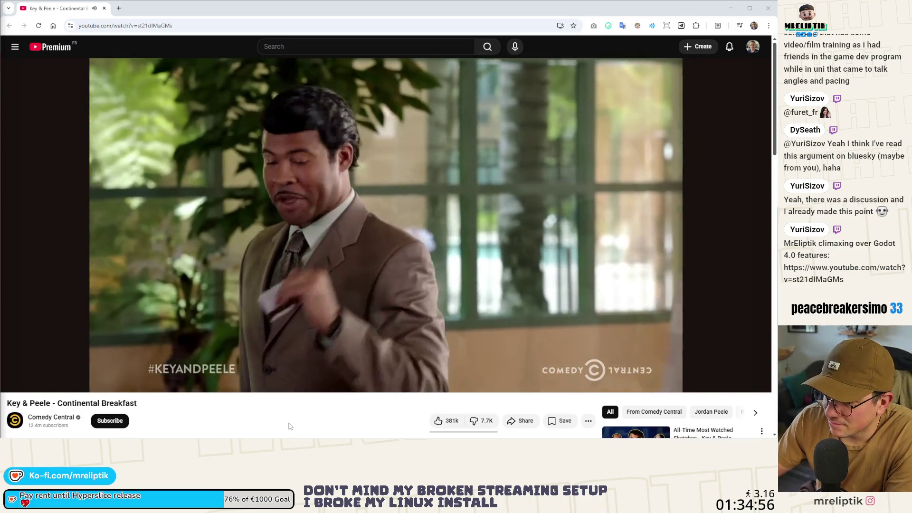
{"action": "key", "text": "c"}
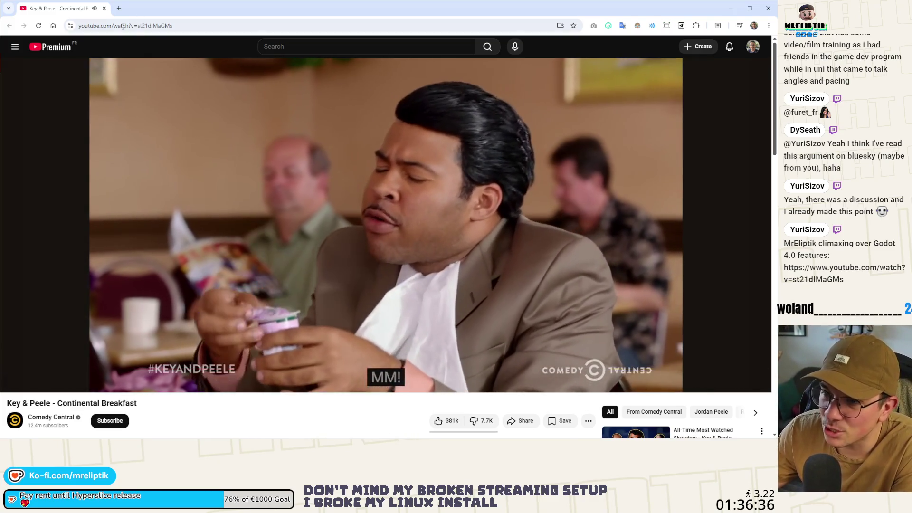
{"action": "key", "text": "alt+Tab"}
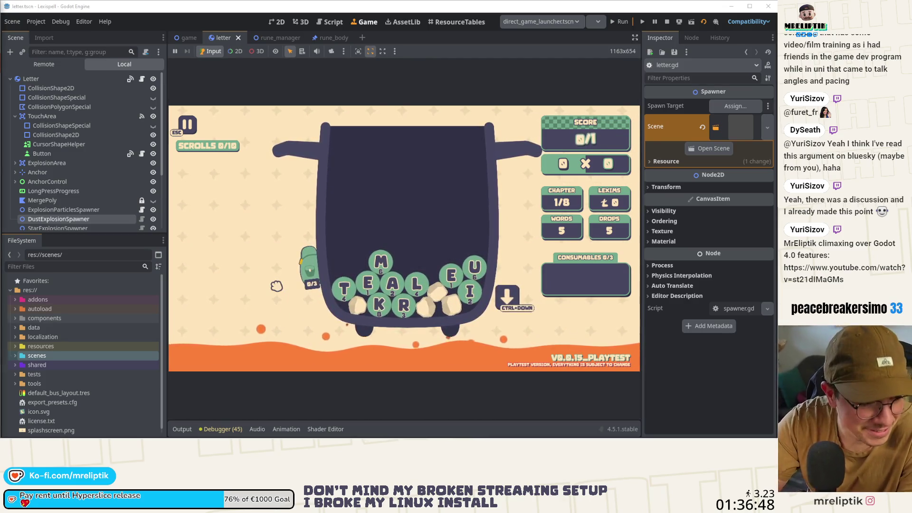
Drop a new batch of letters with Ctrl+Down and stash one tile, making the backpack 1/3
{"action": "mouse_move", "coordinate": [304, 285]}
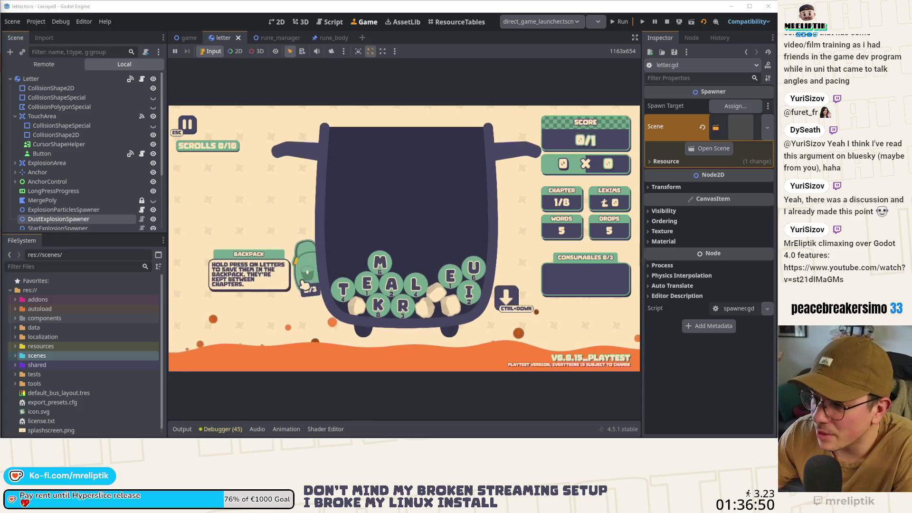
{"action": "key", "text": "ctrl+Down"}
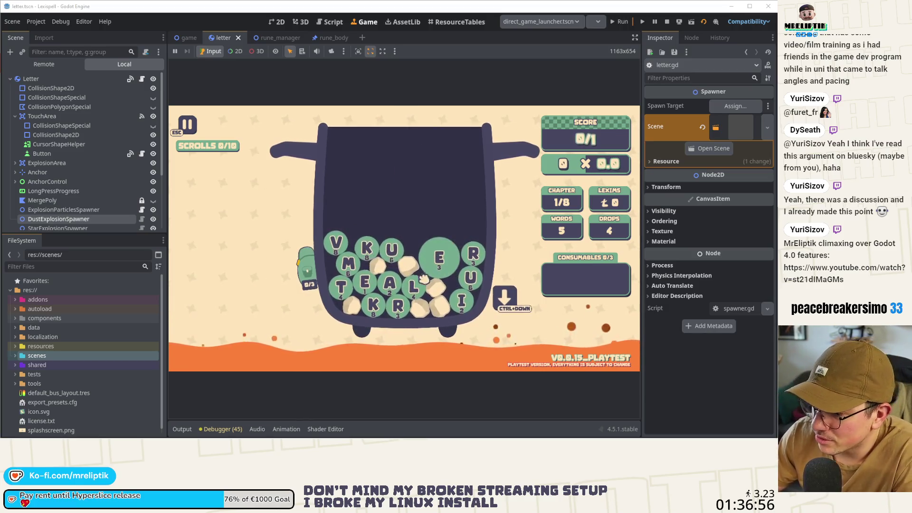
{"action": "left_click", "coordinate": [442, 259]}
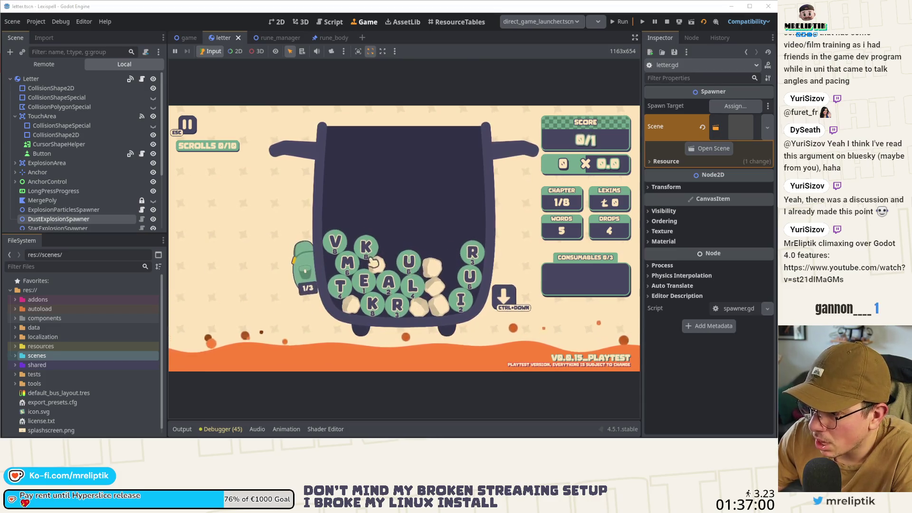
{"action": "left_click", "coordinate": [278, 39]}
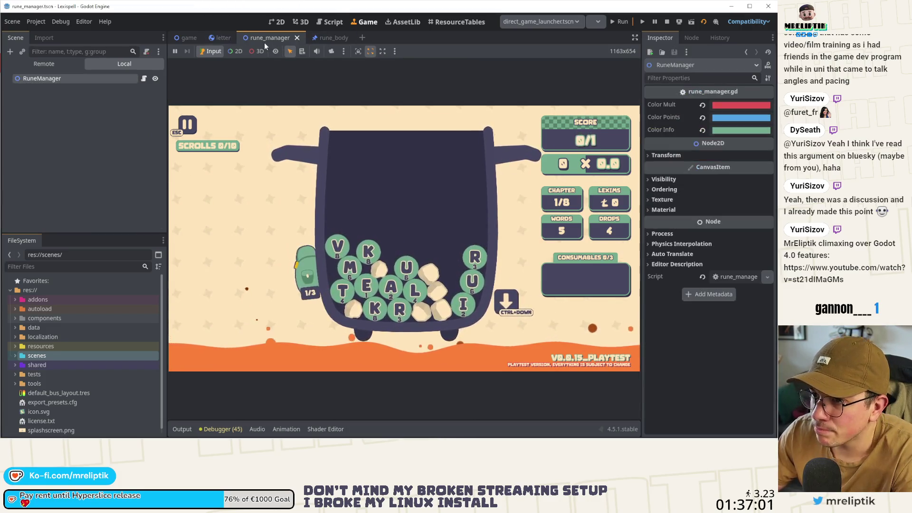
Open letter.gd, save, and in the running game stash the M letter in the backpack
{"action": "left_click", "coordinate": [213, 41]}
{"action": "left_click", "coordinate": [141, 79]}
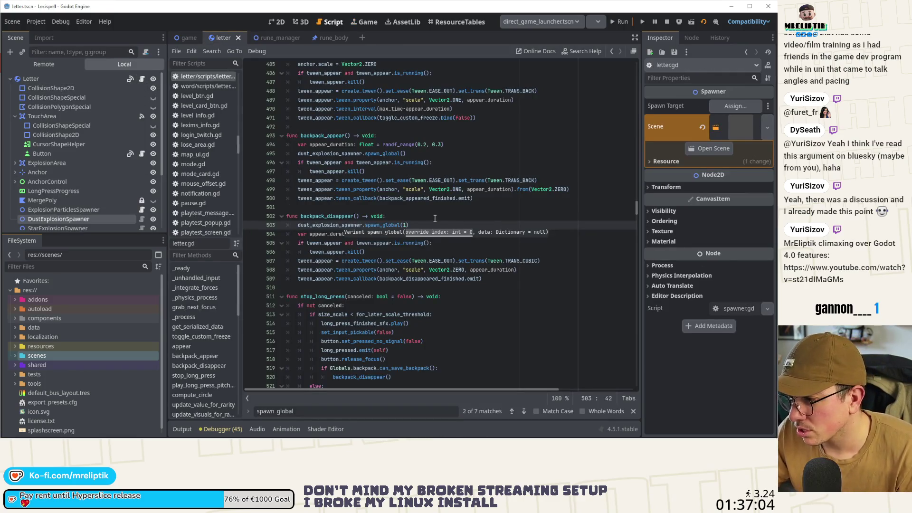
{"action": "key", "text": "ctrl+s"}
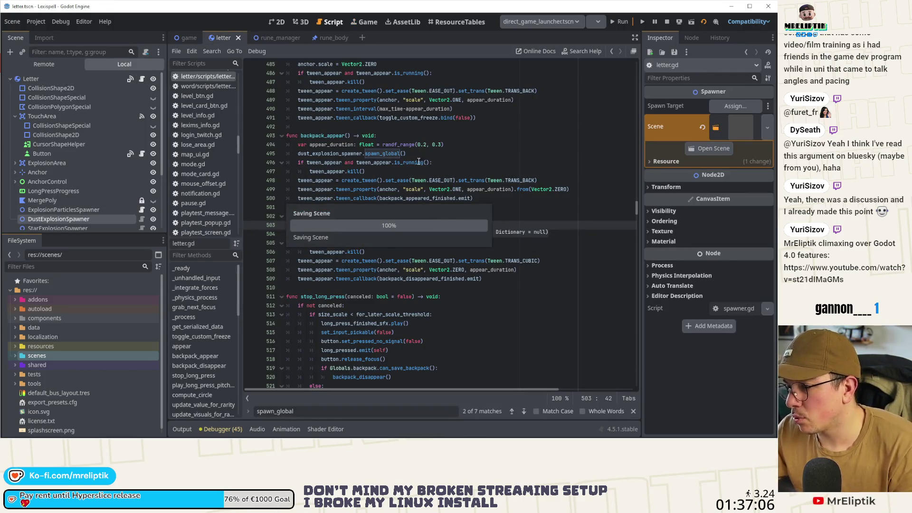
{"action": "left_click", "coordinate": [364, 22]}
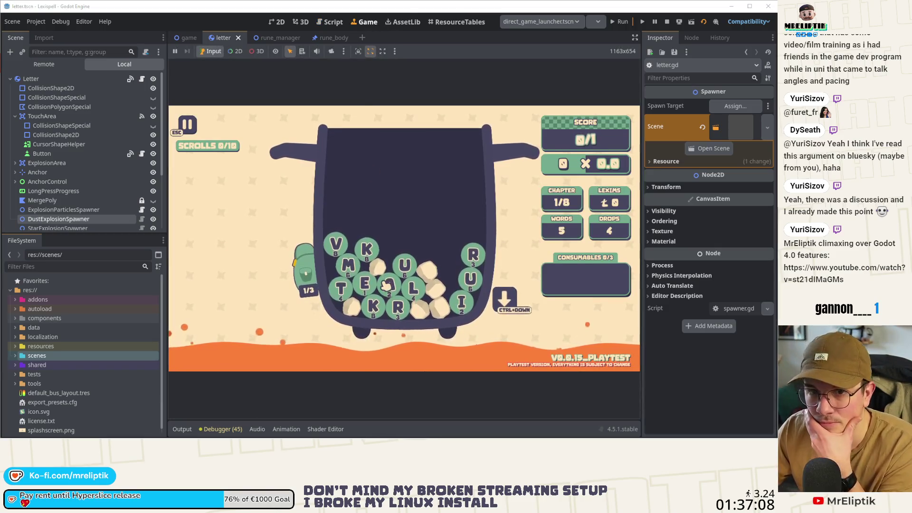
{"action": "left_click", "coordinate": [357, 267]}
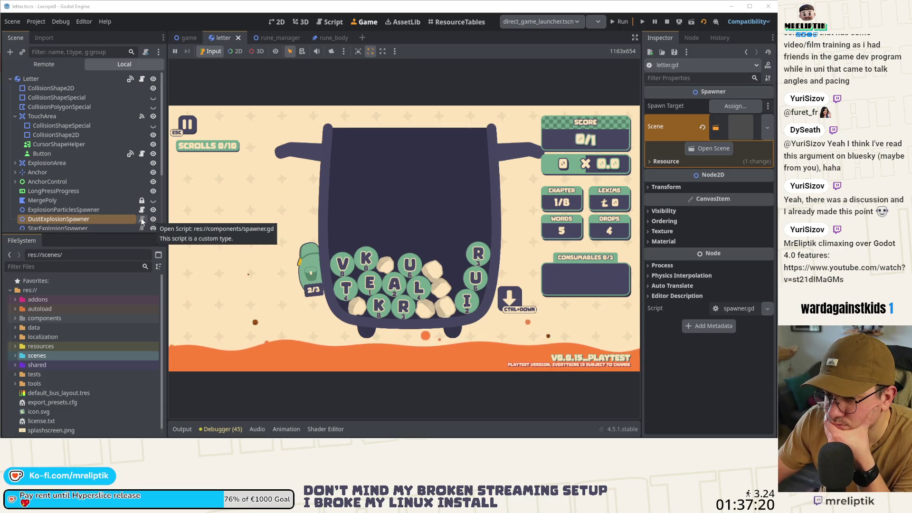
Change line 503's dust explosion call to spawn_global(3) and save letter.gd
{"action": "key", "text": "ctrl+F3"}
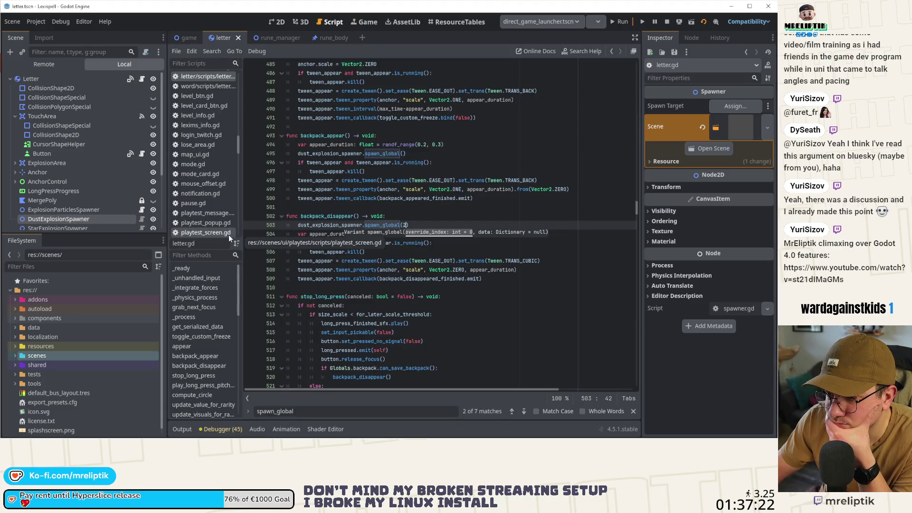
{"action": "double_click", "coordinate": [325, 225]}
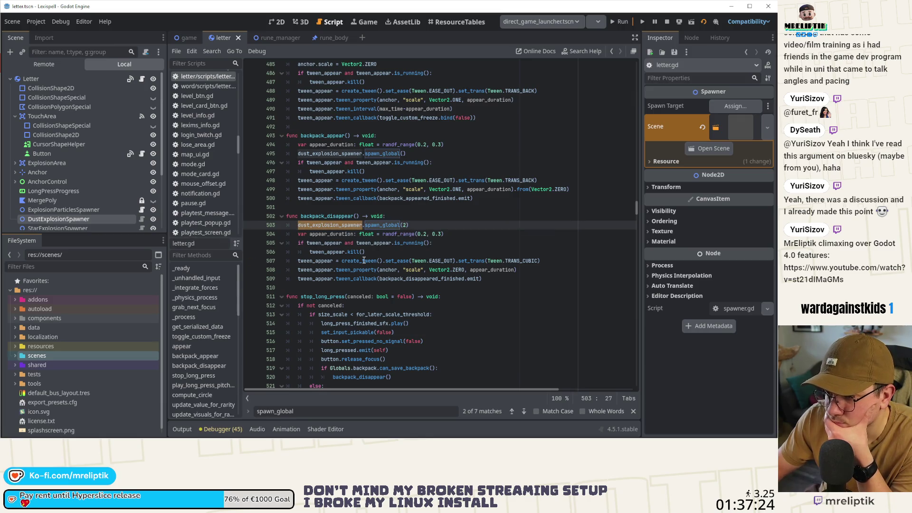
{"action": "left_click", "coordinate": [405, 226]}
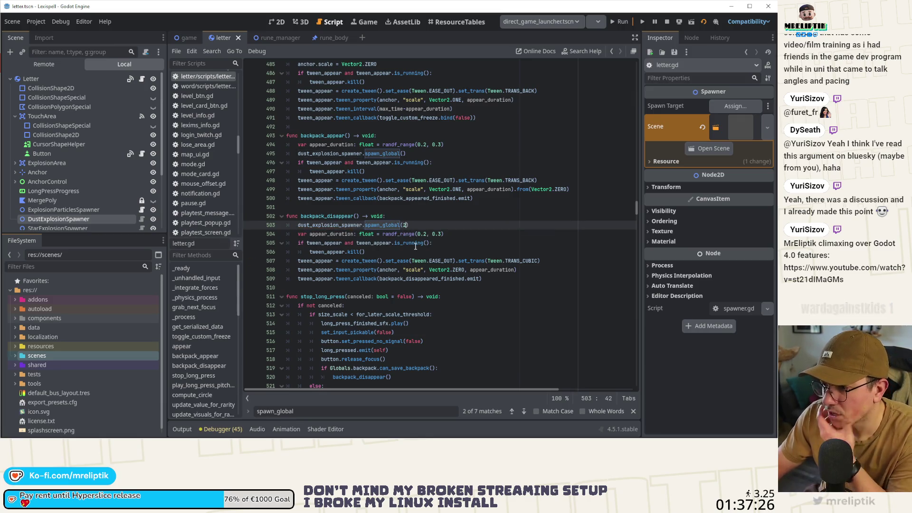
{"action": "type", "text": "3"}
{"action": "key", "text": "ctrl+s"}
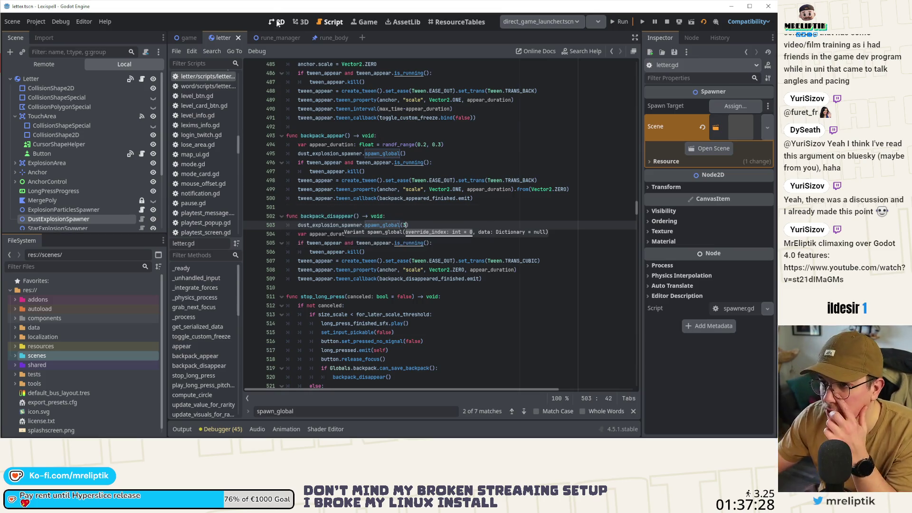
Jump to spawn_global's definition in spawner.gd, check the override_index z_index line, and run the game
{"action": "double_click", "coordinate": [363, 226]}
{"action": "left_click", "coordinate": [365, 225], "text": "ctrl"}
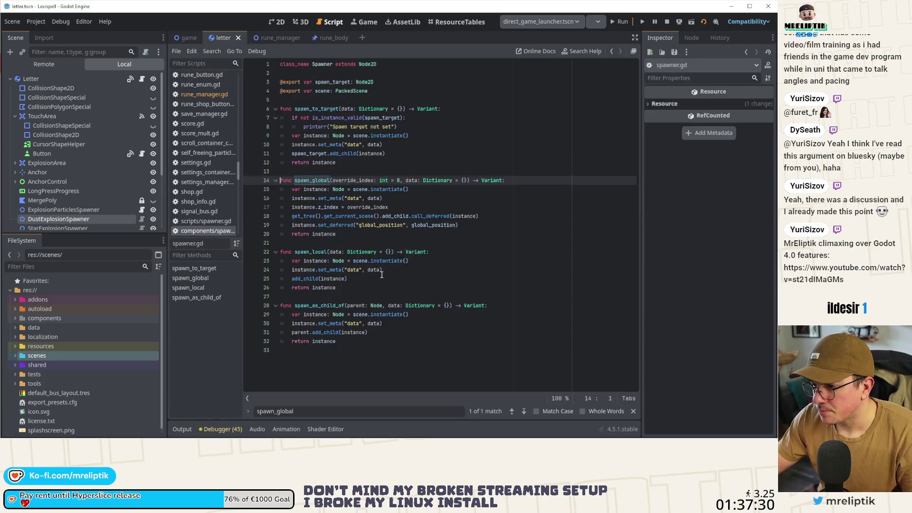
{"action": "double_click", "coordinate": [334, 208]}
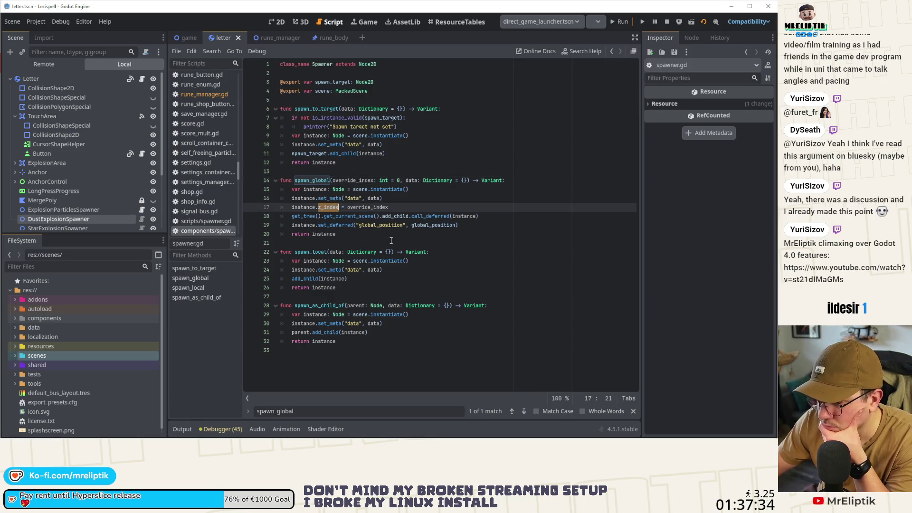
{"action": "double_click", "coordinate": [361, 180]}
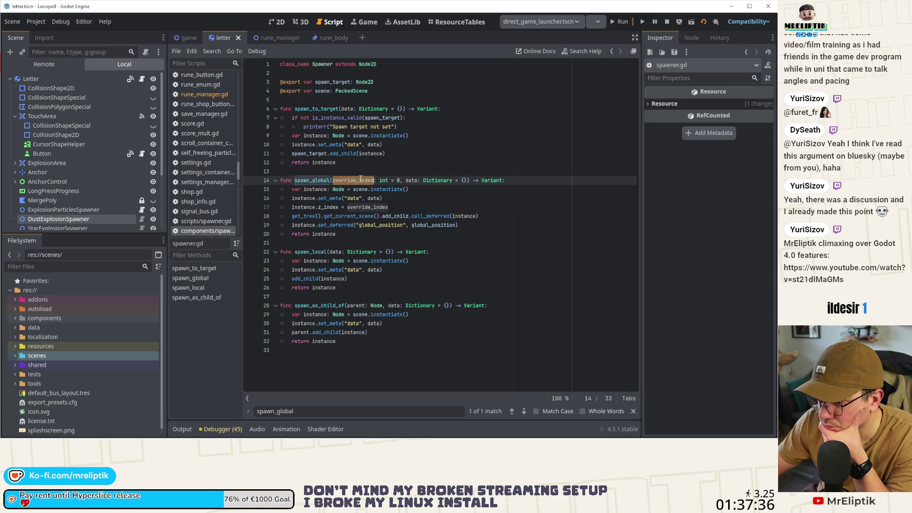
{"action": "key", "text": "F5"}
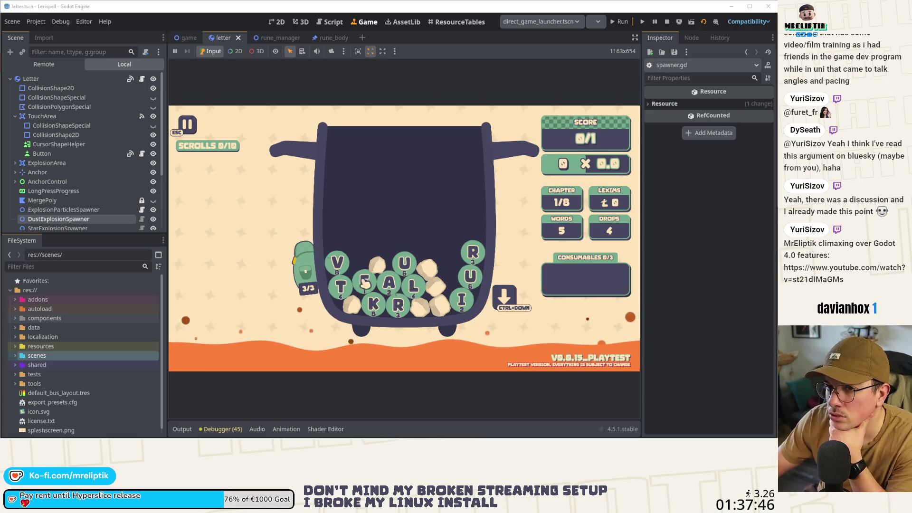
Go back to letter.gd, then view the letter scene's A tile in the 2D editor
{"action": "left_click", "coordinate": [142, 80]}
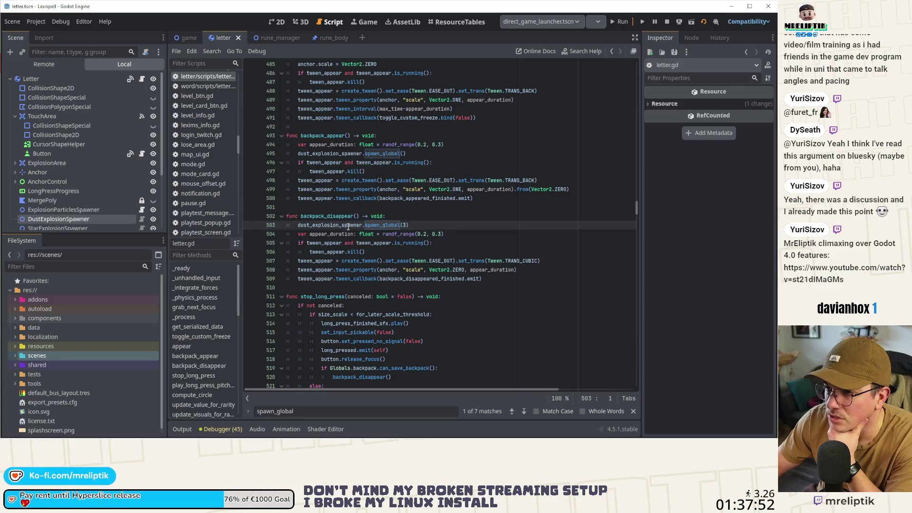
{"action": "left_click", "coordinate": [277, 22]}
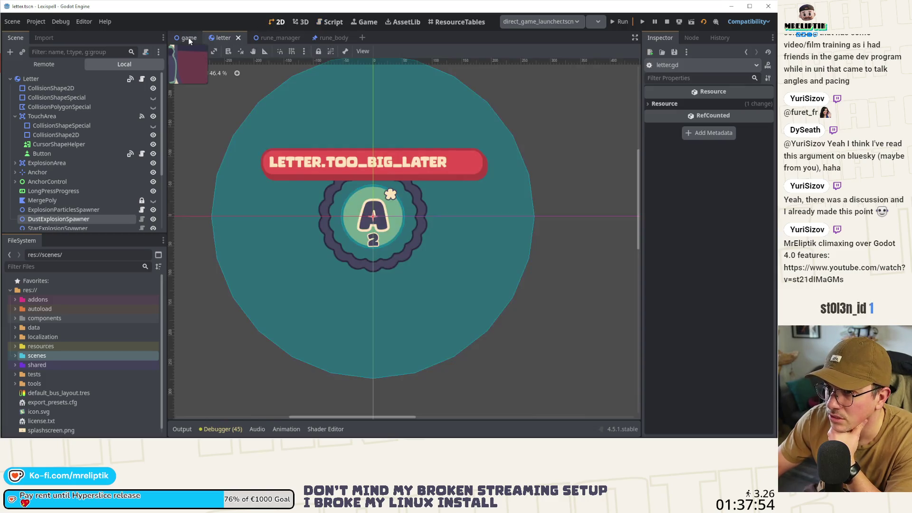
In the game scene, open game.gd and then the Backpack node's backpack.gd script
{"action": "left_click", "coordinate": [188, 37]}
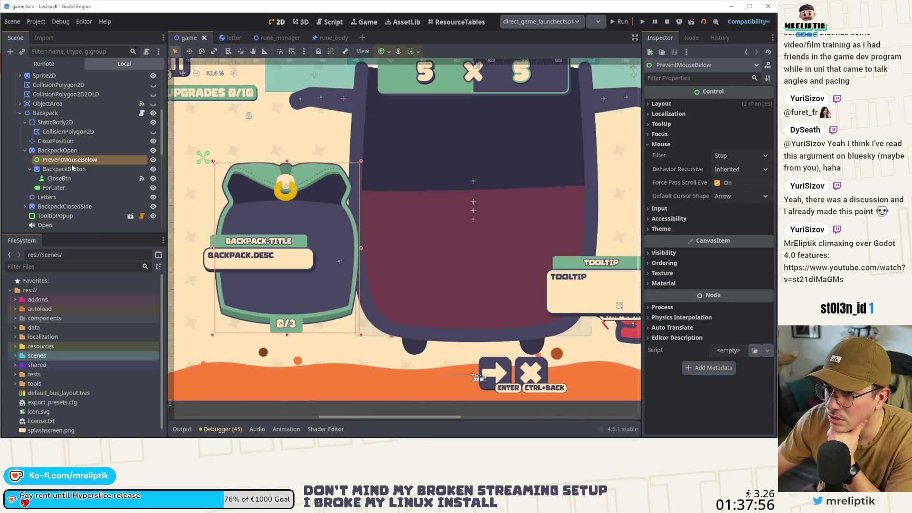
{"action": "scroll", "coordinate": [131, 100], "scroll_direction": "up", "scroll_amount": 5}
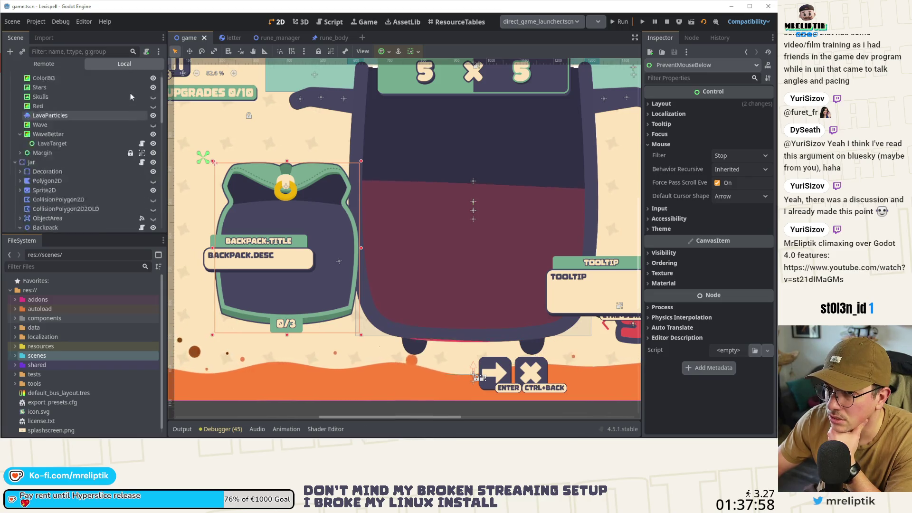
{"action": "left_click", "coordinate": [141, 79]}
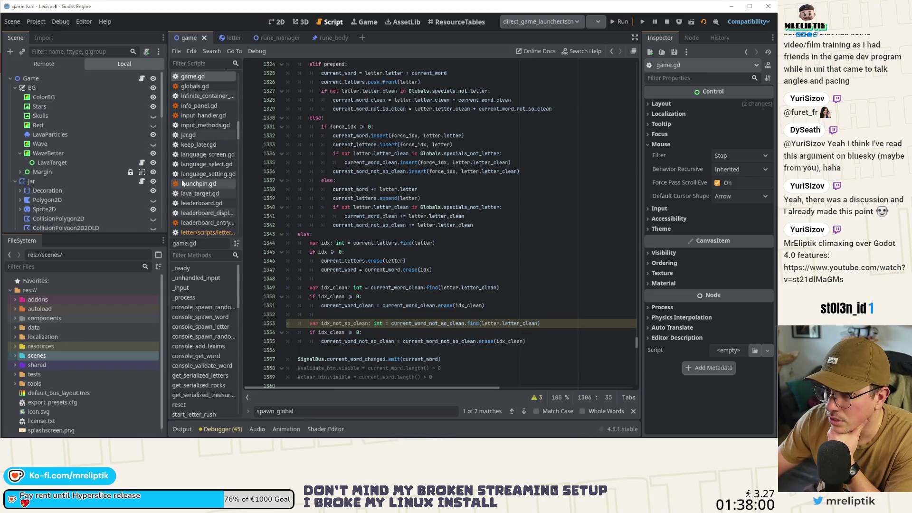
{"action": "scroll", "coordinate": [127, 181], "scroll_direction": "down", "scroll_amount": 4}
{"action": "scroll", "coordinate": [112, 184], "scroll_direction": "down", "scroll_amount": 1}
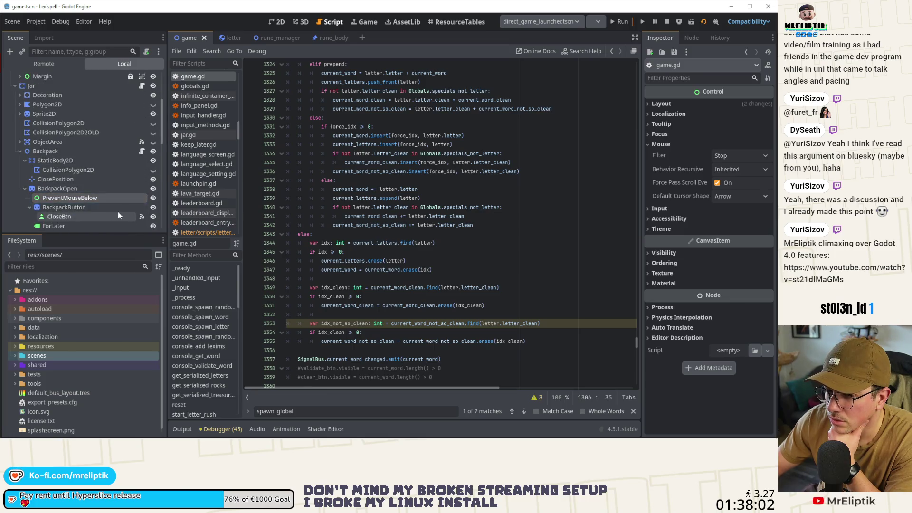
{"action": "left_click", "coordinate": [141, 151]}
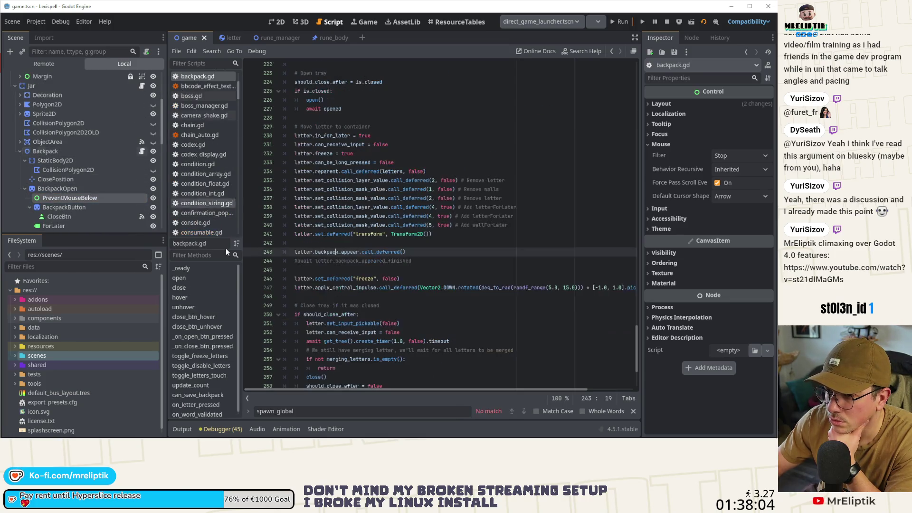
Examine the deferred backpack_appear call on line 243 and the impulse code below it
{"action": "double_click", "coordinate": [330, 252]}
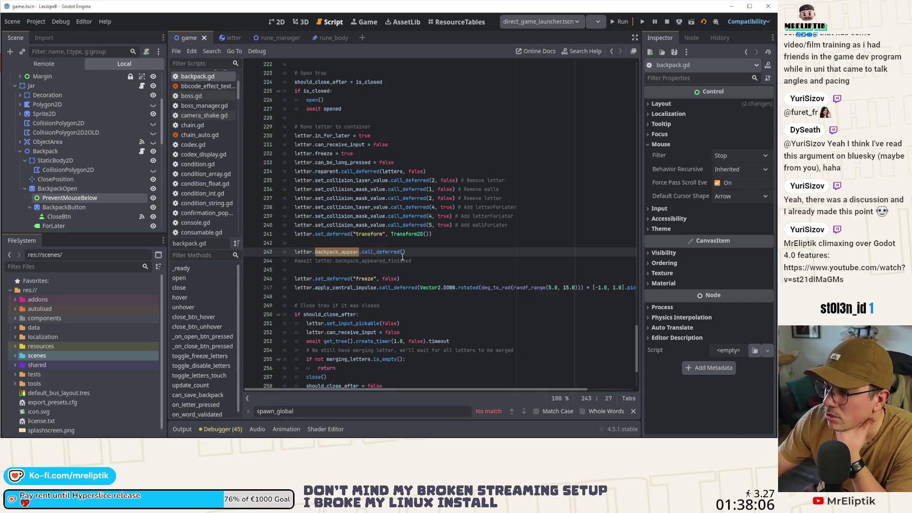
{"action": "scroll", "coordinate": [371, 224], "scroll_direction": "down", "scroll_amount": 4}
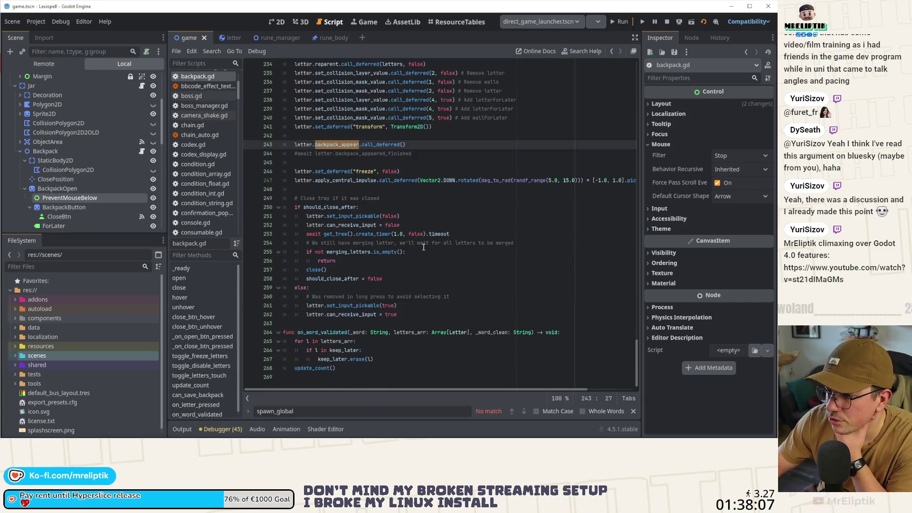
{"action": "double_click", "coordinate": [341, 181]}
{"action": "scroll", "coordinate": [342, 245], "scroll_direction": "up", "scroll_amount": 5}
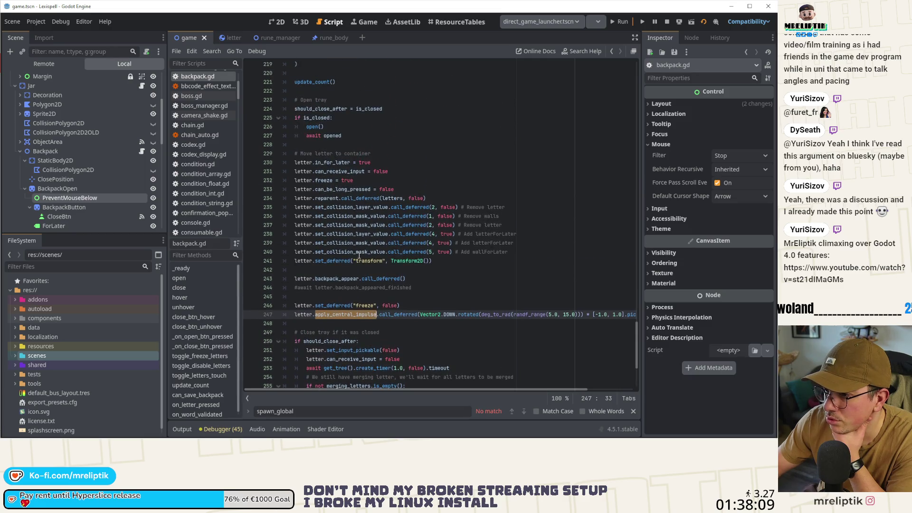
{"action": "double_click", "coordinate": [336, 279]}
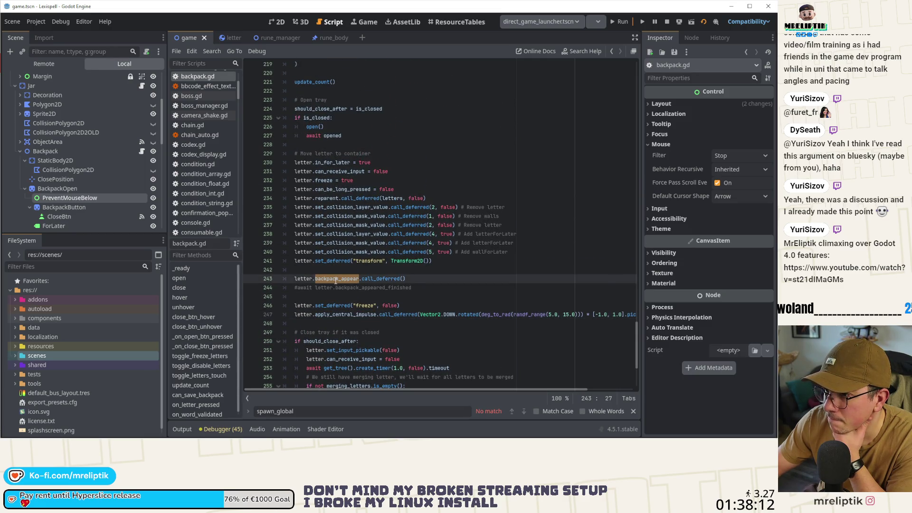
{"action": "scroll", "coordinate": [336, 281], "scroll_direction": "up", "scroll_amount": 8}
{"action": "scroll", "coordinate": [400, 234], "scroll_direction": "up", "scroll_amount": 2}
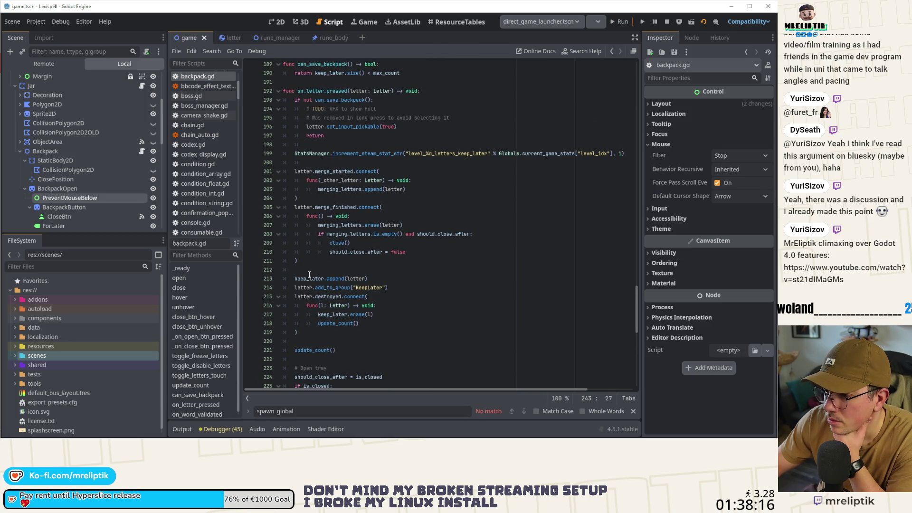
{"action": "scroll", "coordinate": [387, 224], "scroll_direction": "down", "scroll_amount": 5}
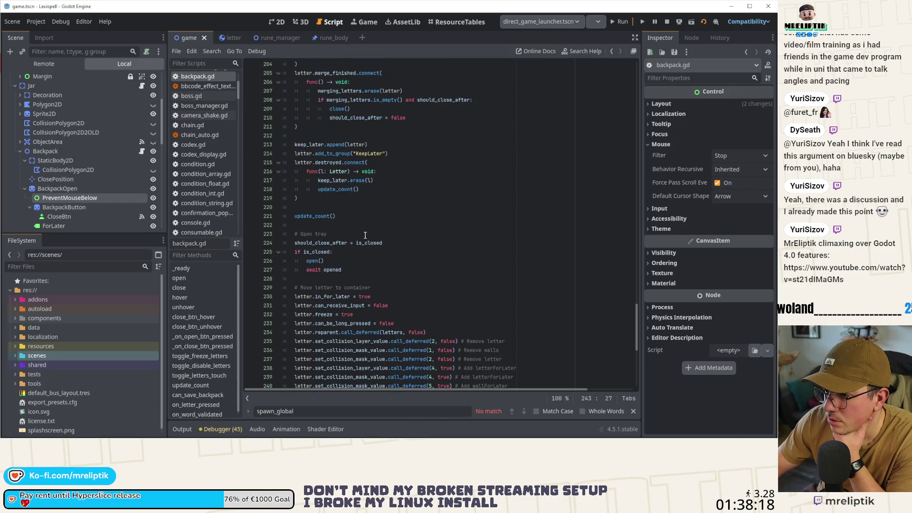
{"action": "scroll", "coordinate": [399, 245], "scroll_direction": "down", "scroll_amount": 5}
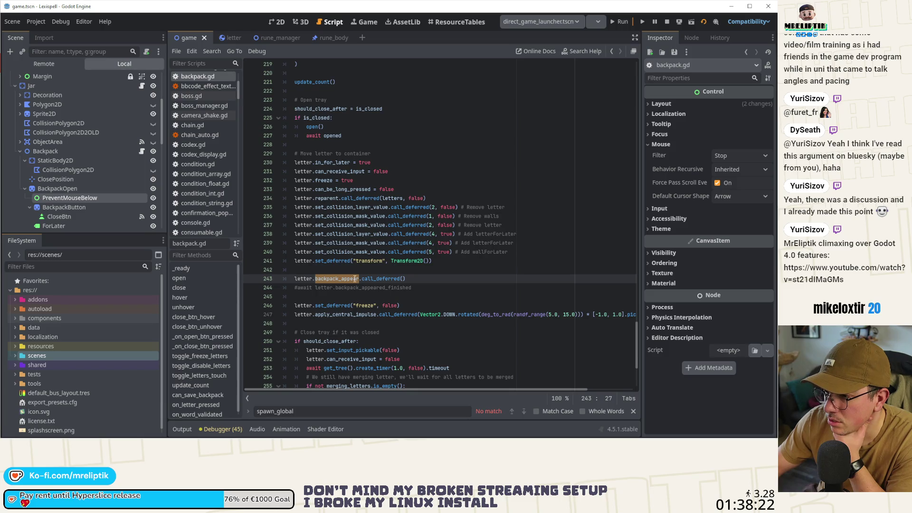
{"action": "double_click", "coordinate": [391, 278]}
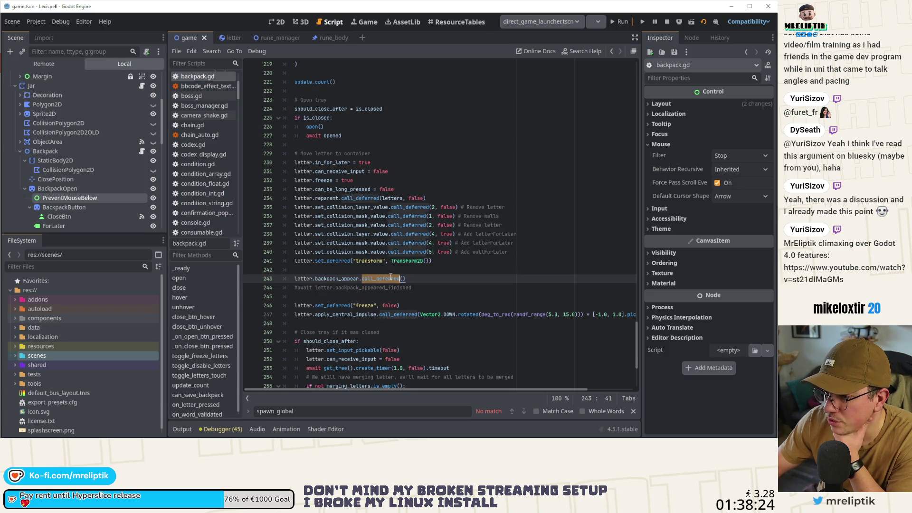
{"action": "left_click", "coordinate": [424, 277]}
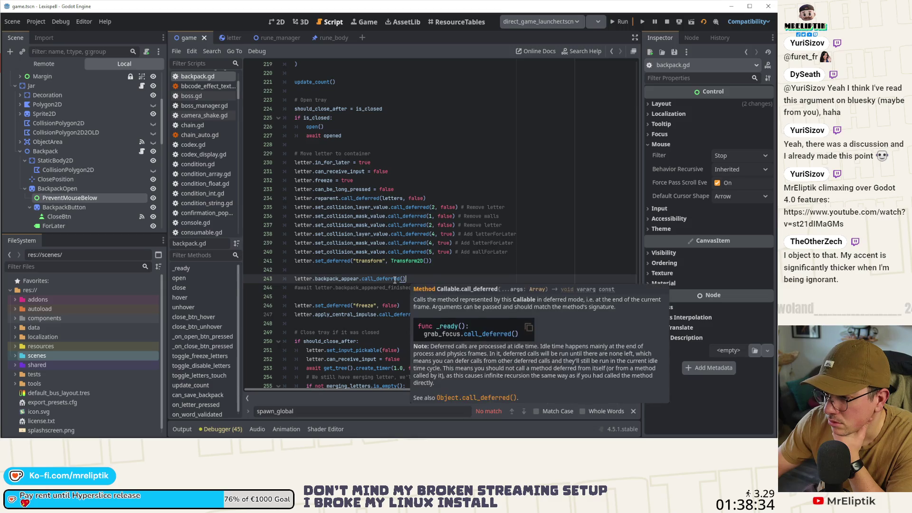
{"action": "scroll", "coordinate": [440, 273], "scroll_direction": "down", "scroll_amount": 2}
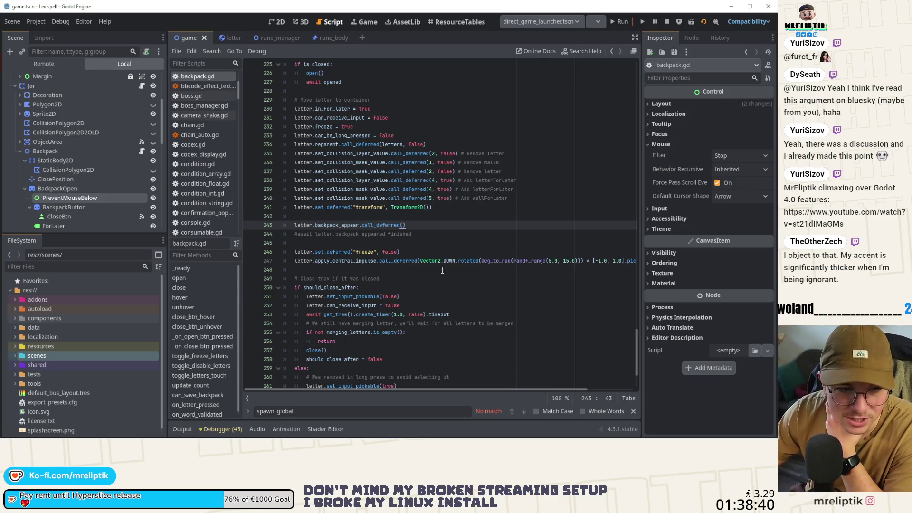
{"action": "scroll", "coordinate": [337, 281], "scroll_direction": "down", "scroll_amount": 3}
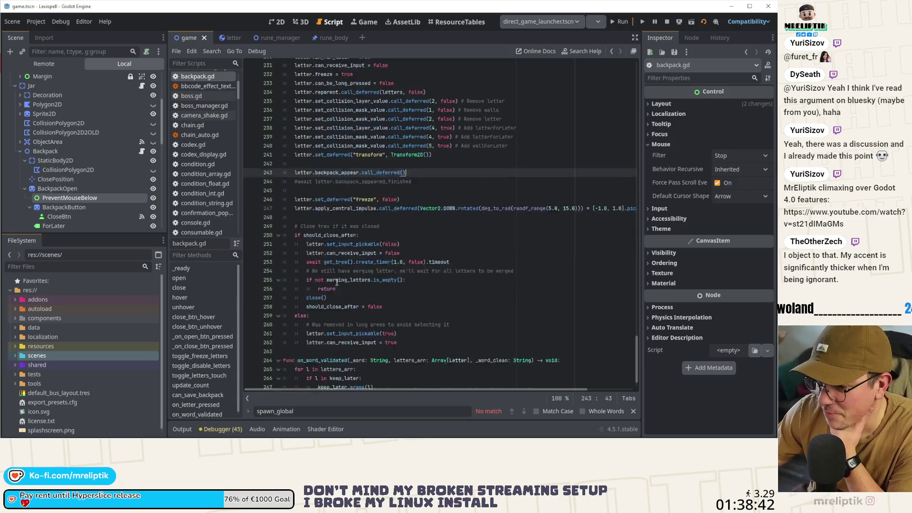
{"action": "mouse_move", "coordinate": [342, 305]}
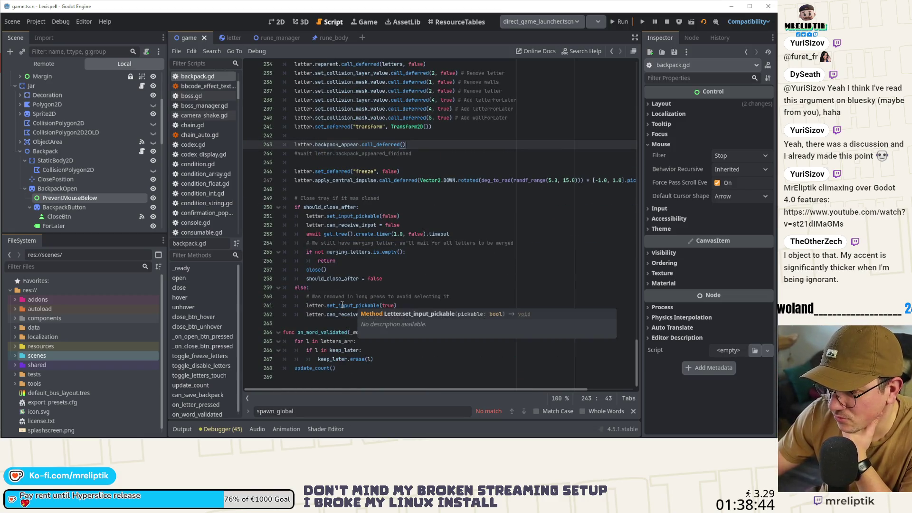